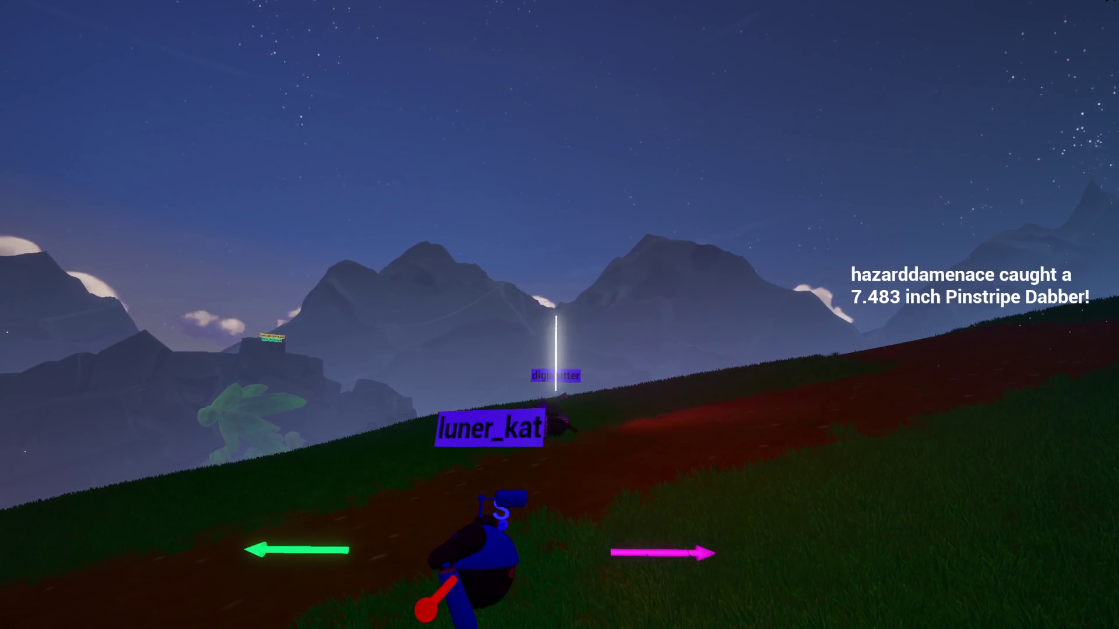
Step: Open the AvatarManager blueprint from Content > Avatars in the Content Drawer
{"action": "key", "text": "d"}
{"action": "key", "text": "d"}
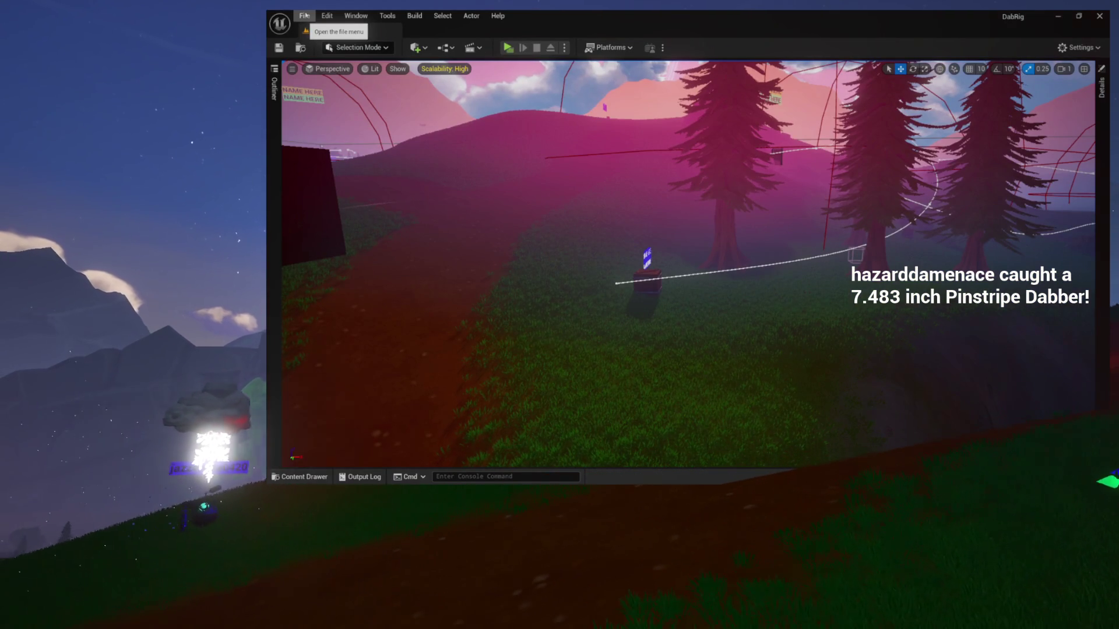
{"action": "key", "text": "ctrl+space"}
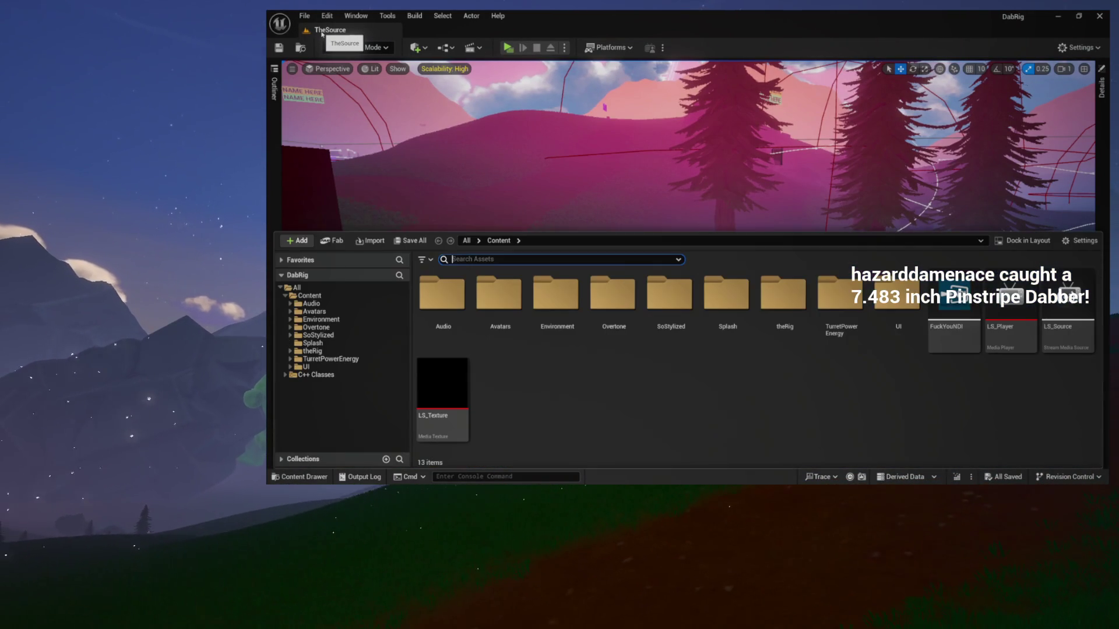
{"action": "left_click", "coordinate": [310, 318]}
{"action": "left_click", "coordinate": [313, 311]}
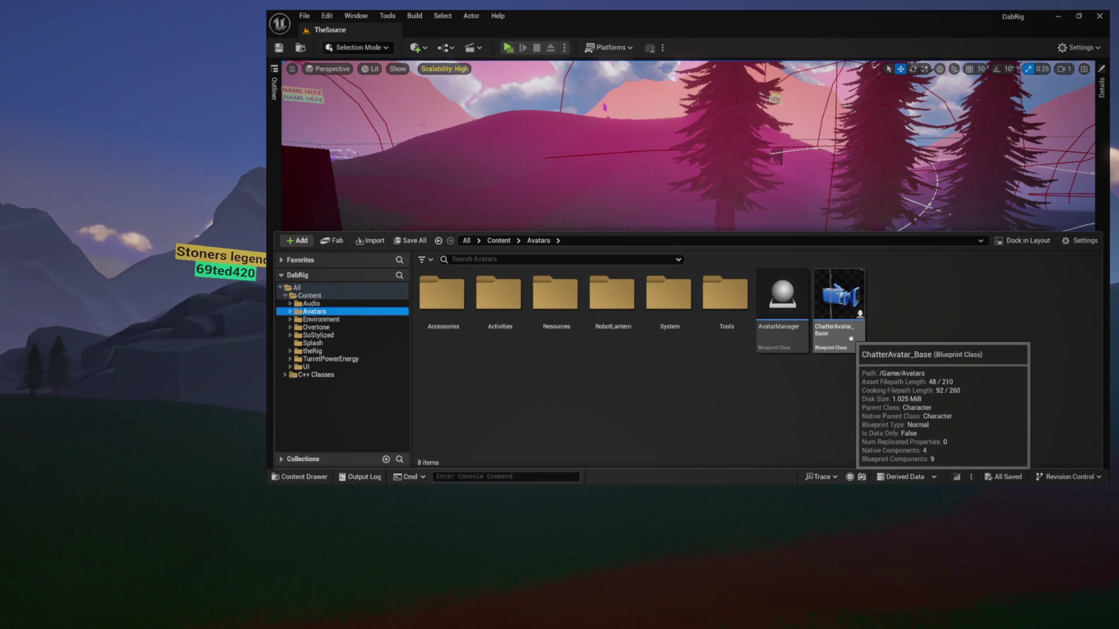
{"action": "double_click", "coordinate": [786, 341]}
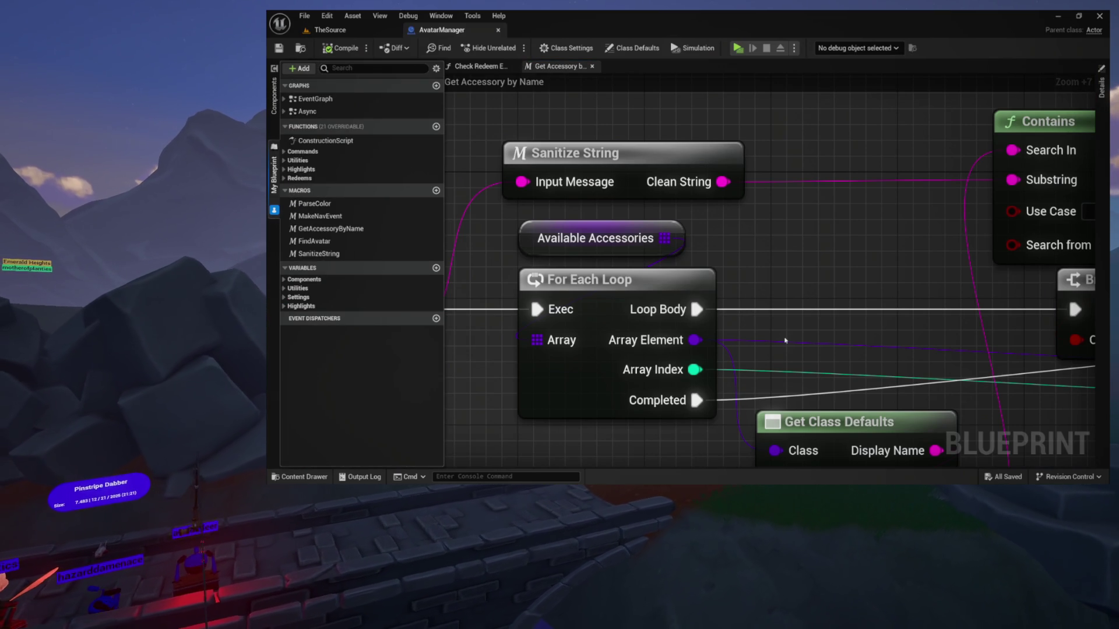
Step: Open the ChatterAvatar_Base blueprint and look over its Start Gathering graph
{"action": "scroll", "coordinate": [691, 233], "scroll_direction": "down", "scroll_amount": 7}
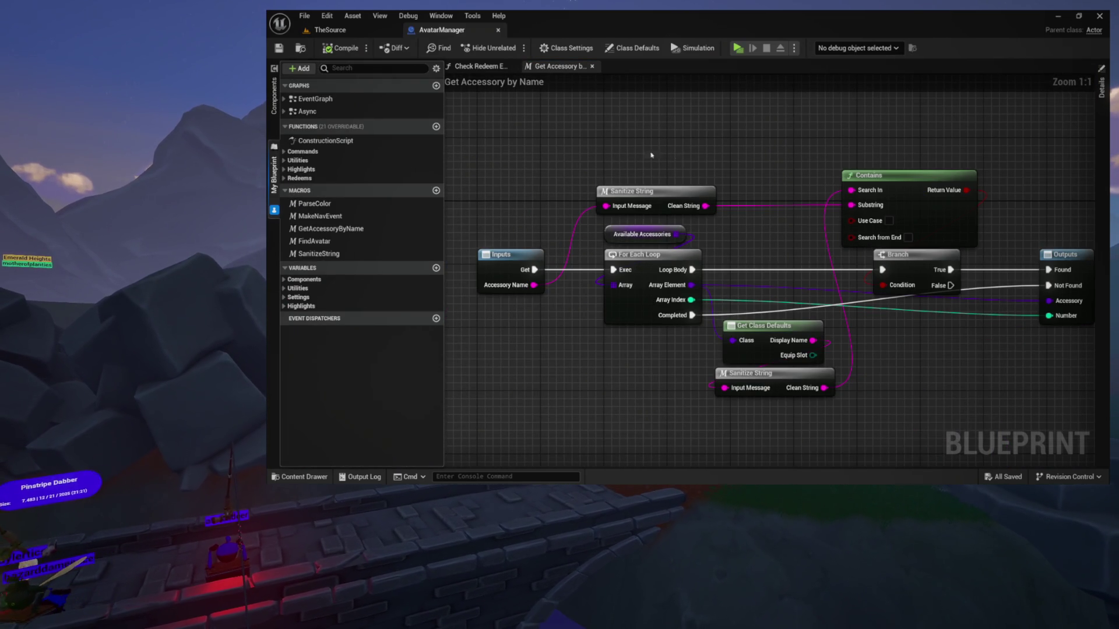
{"action": "key", "text": "ctrl+space"}
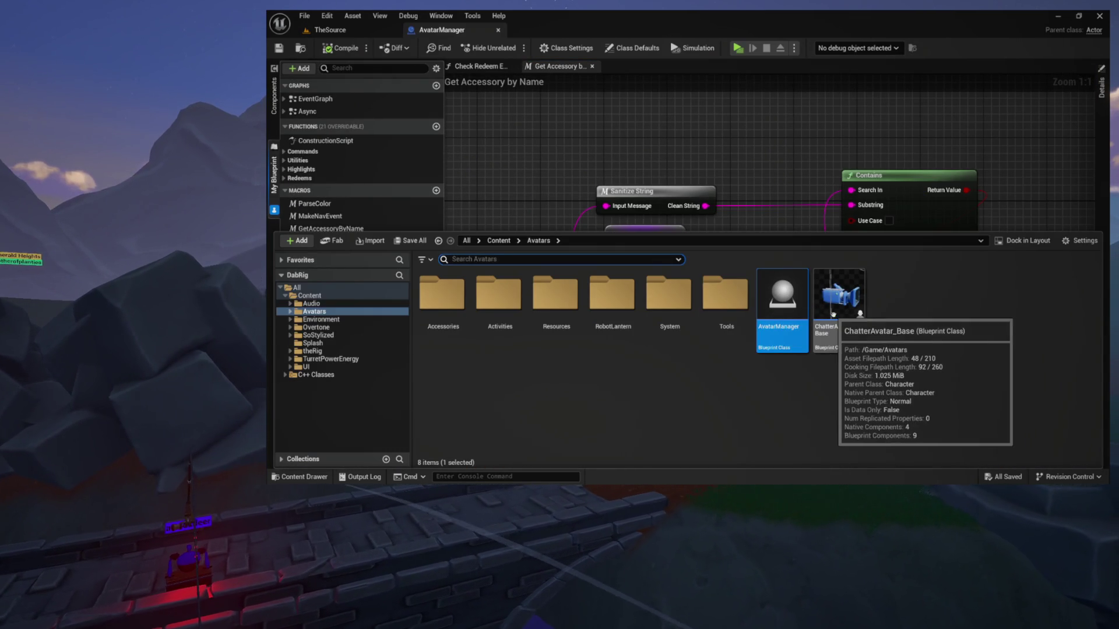
{"action": "double_click", "coordinate": [845, 303]}
{"action": "left_click_drag", "start_coordinate": [627, 219], "coordinate": [536, 166]}
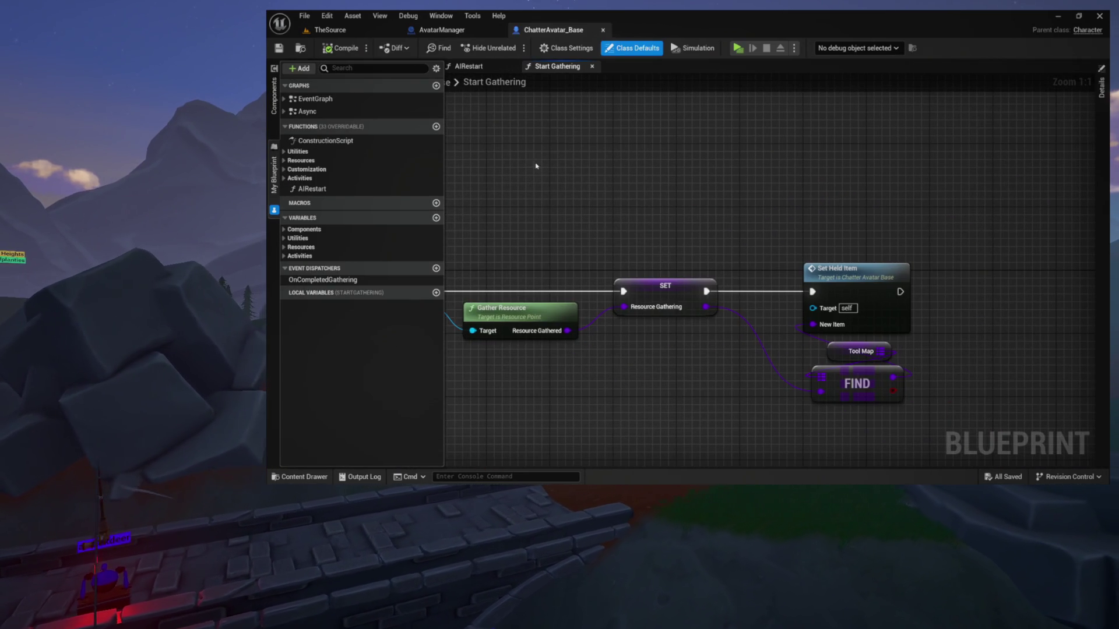
{"action": "left_click_drag", "start_coordinate": [629, 235], "coordinate": [594, 131]}
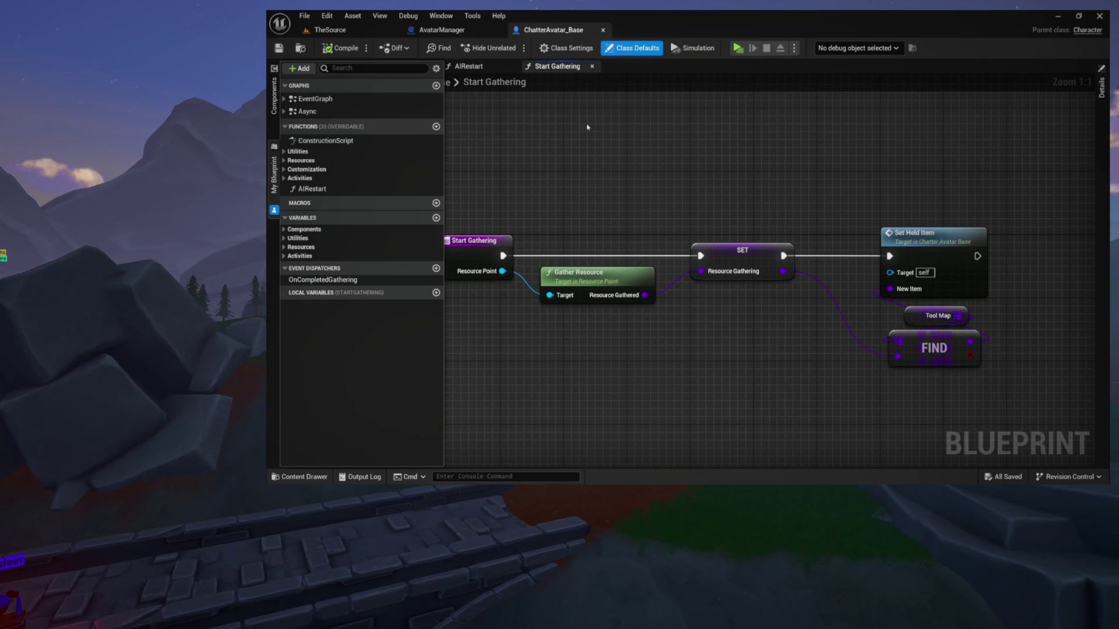
{"action": "left_click", "coordinate": [592, 67]}
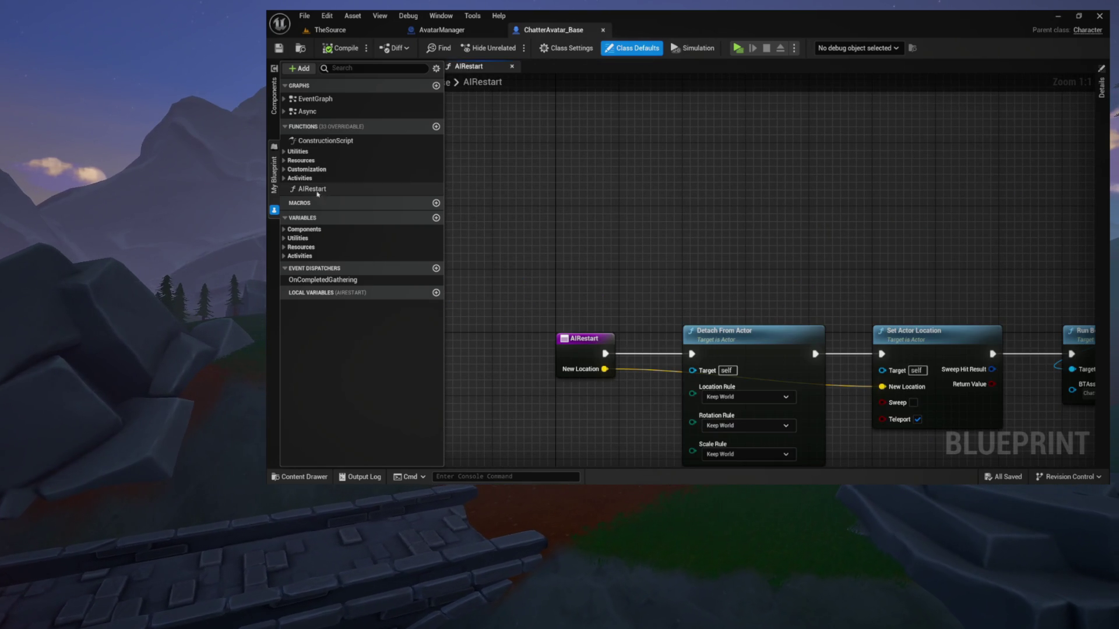
{"action": "left_click", "coordinate": [516, 193]}
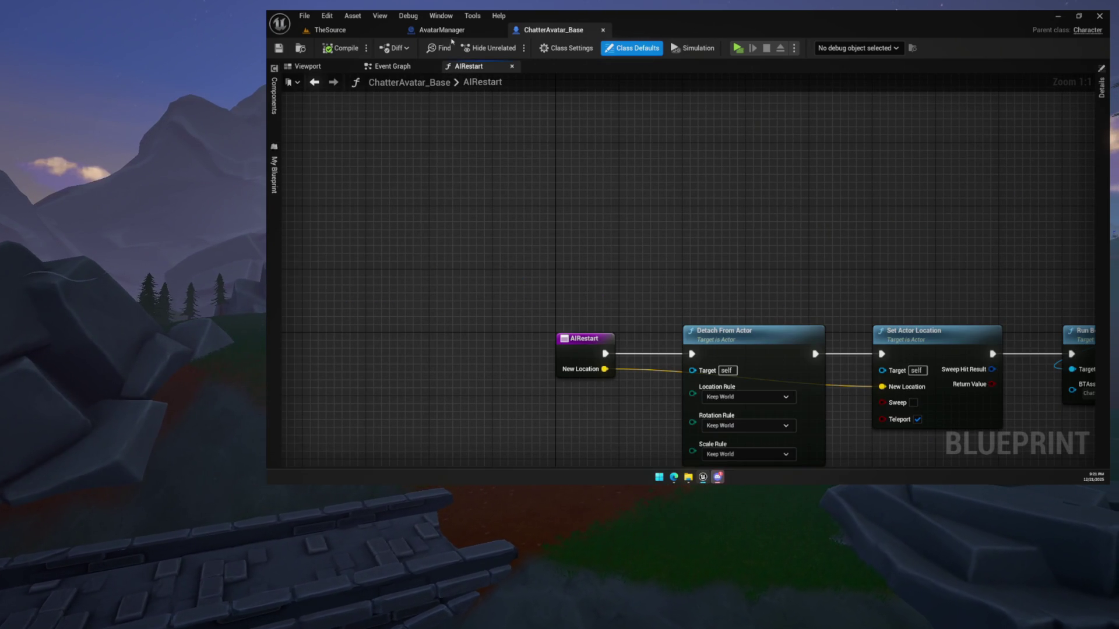
Step: Return to AvatarManager's Get Accessory by Name graph with the member list collapsed, then view Check Redeem Equip
{"action": "left_click", "coordinate": [453, 31]}
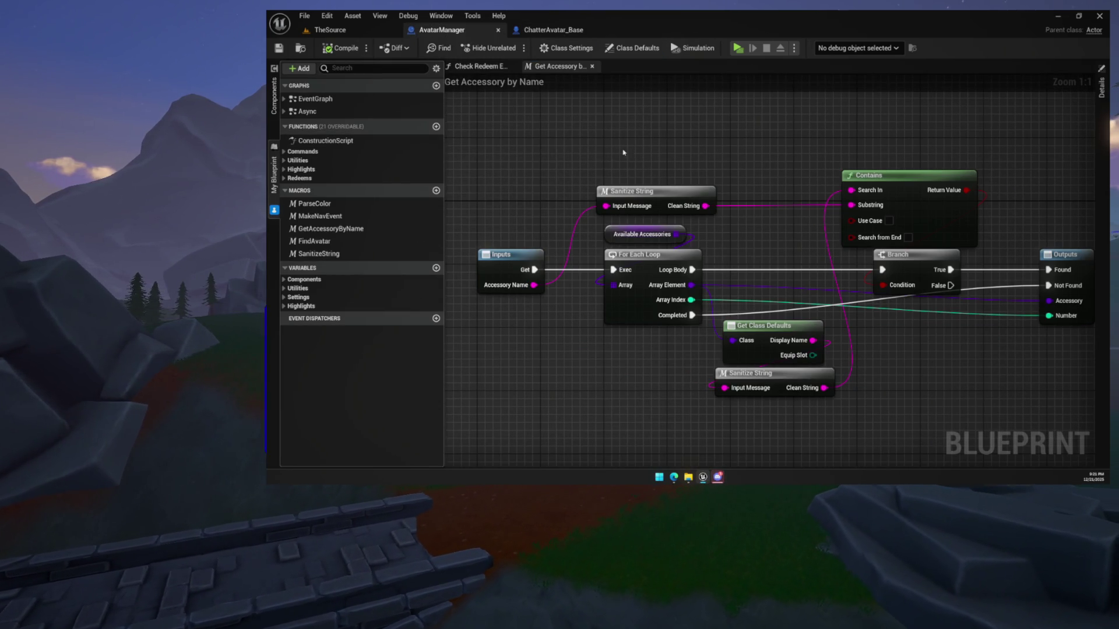
{"action": "left_click_drag", "start_coordinate": [623, 155], "coordinate": [627, 212]}
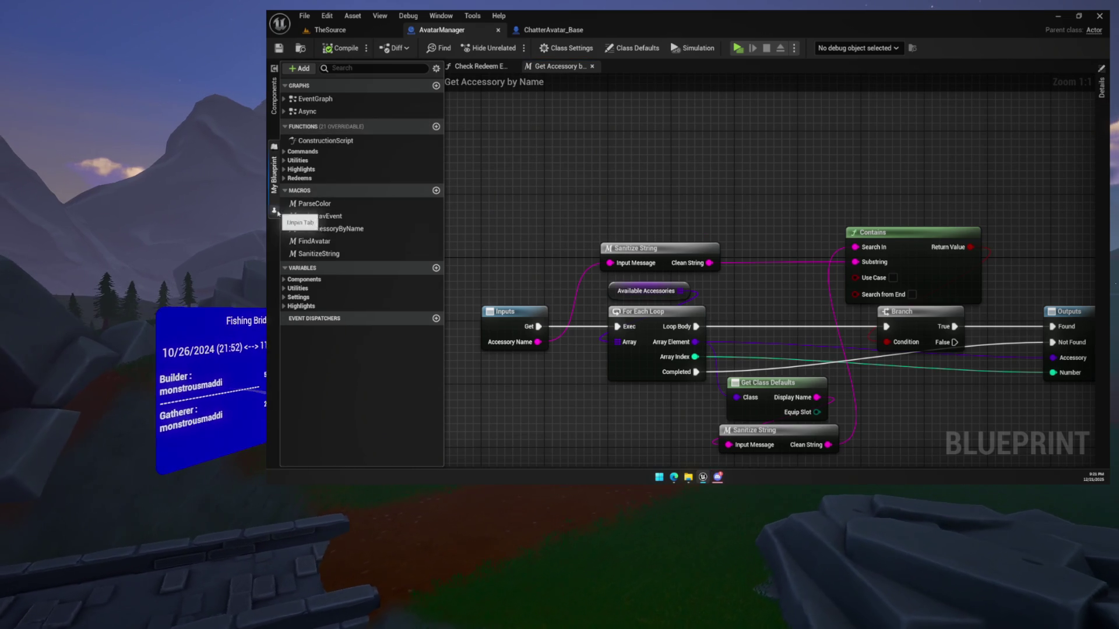
{"action": "left_click", "coordinate": [274, 211]}
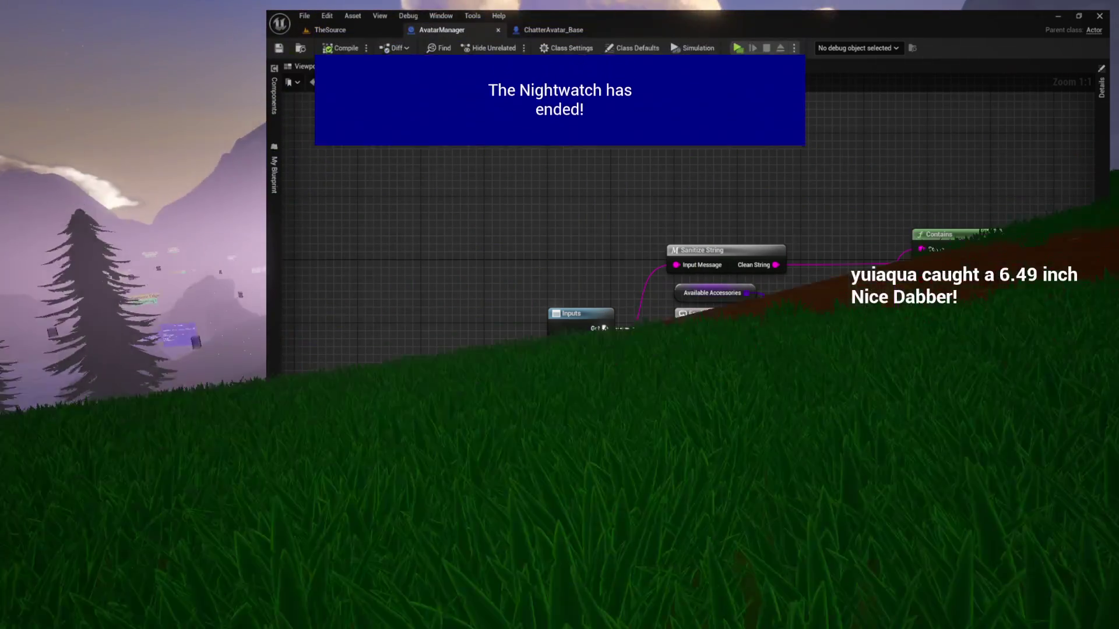
{"action": "left_click", "coordinate": [476, 66]}
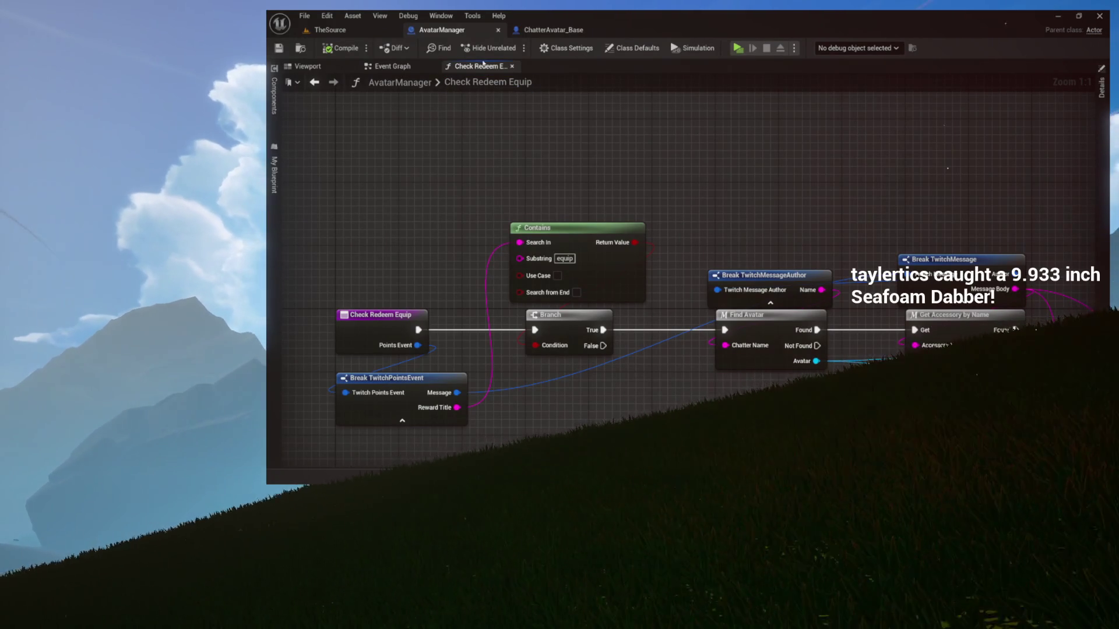
{"action": "mouse_move", "coordinate": [672, 181]}
{"action": "left_mouse_down"}
{"action": "mouse_move", "coordinate": [499, 113]}
{"action": "mouse_move", "coordinate": [621, 167]}
{"action": "mouse_move", "coordinate": [523, 159]}
{"action": "left_mouse_up"}
{"action": "left_click", "coordinate": [612, 233]}
{"action": "left_click_drag", "start_coordinate": [577, 247], "coordinate": [659, 234]}
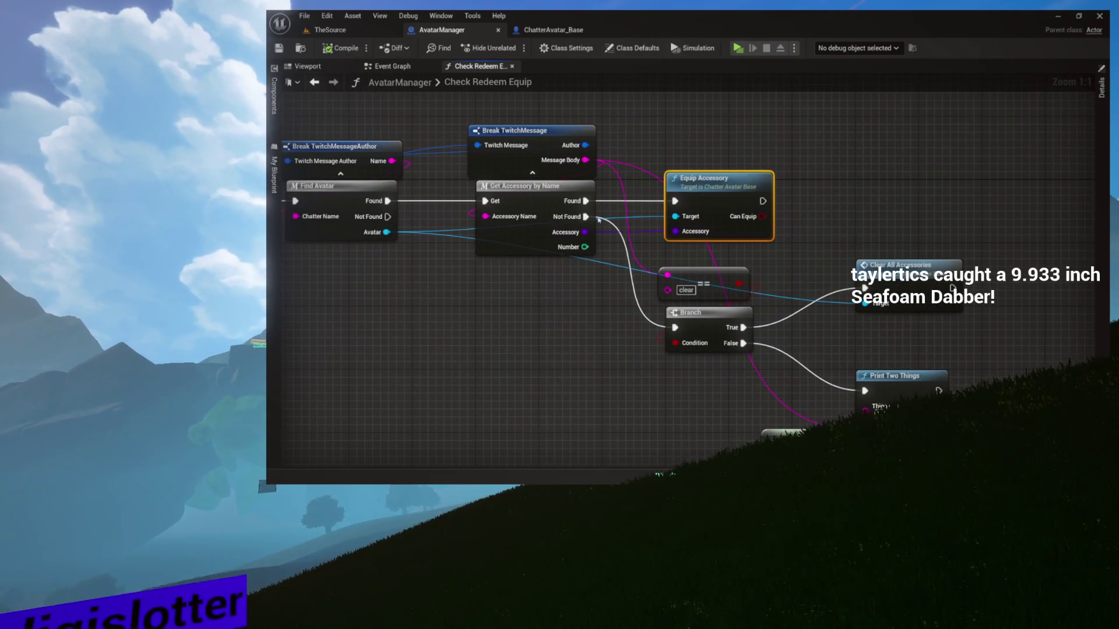
{"action": "double_click", "coordinate": [531, 217]}
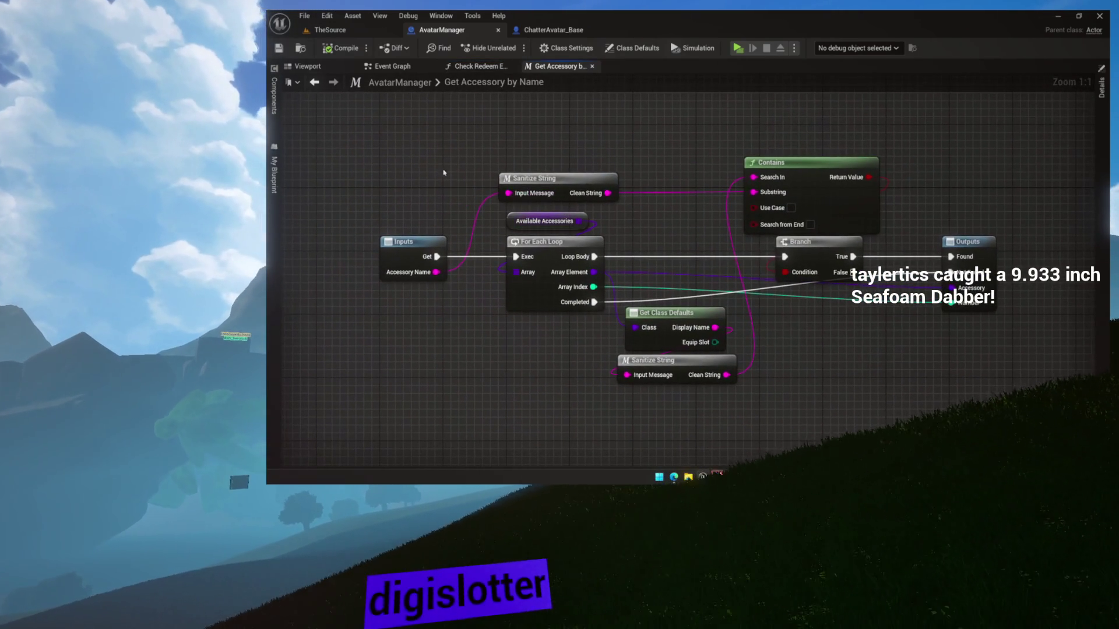
{"action": "left_click_drag", "start_coordinate": [375, 130], "coordinate": [579, 252]}
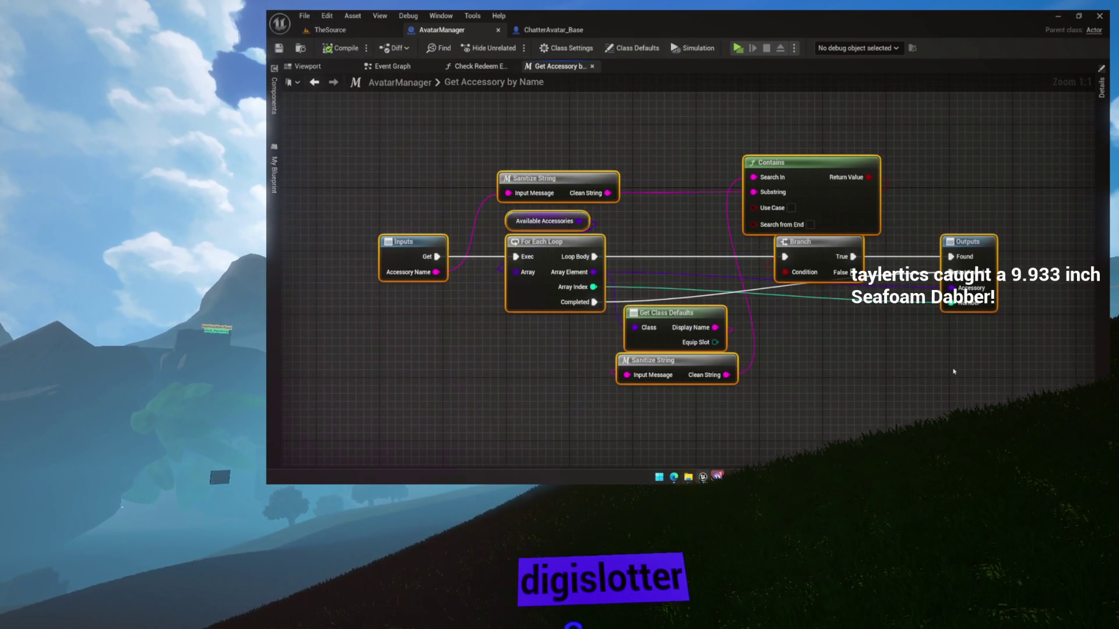
{"action": "left_click", "coordinate": [954, 371]}
{"action": "left_click_drag", "start_coordinate": [954, 372], "coordinate": [782, 348]}
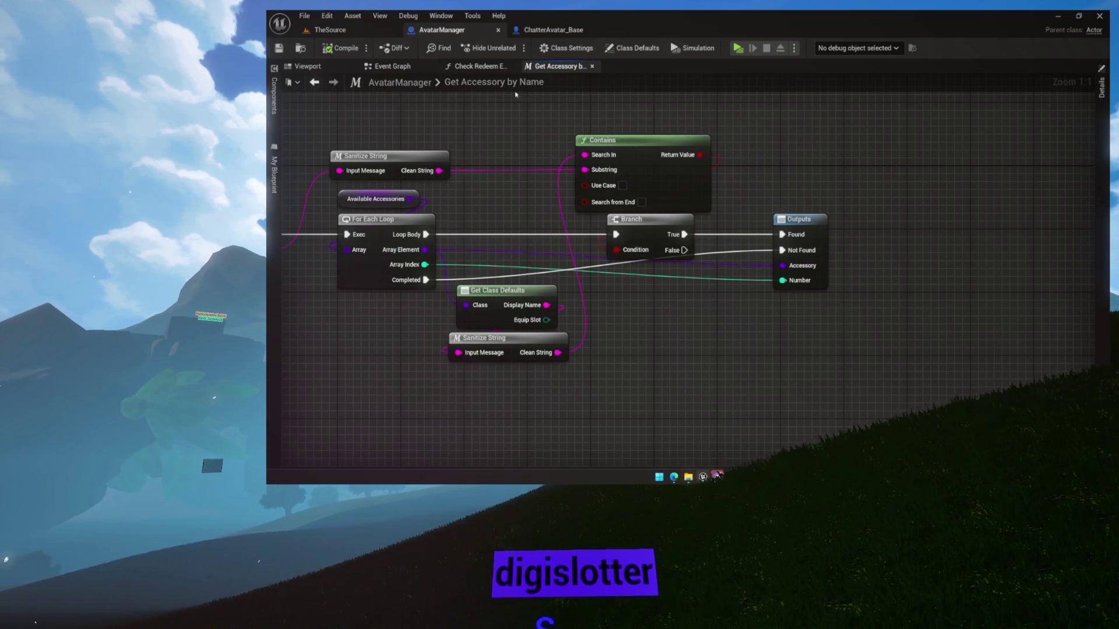
{"action": "left_click", "coordinate": [592, 67]}
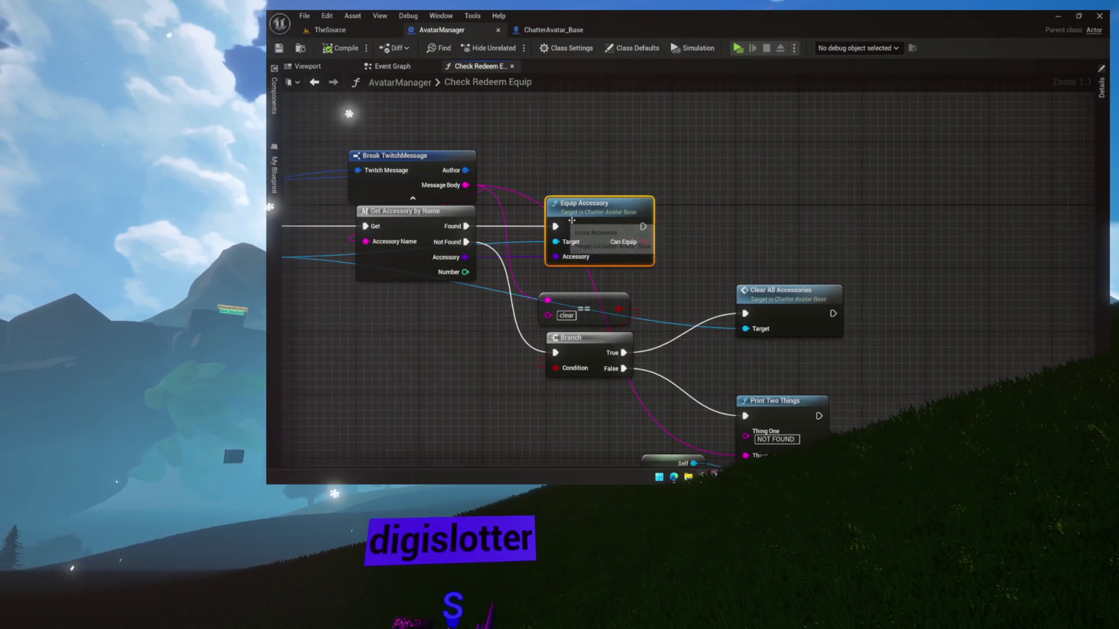
{"action": "double_click", "coordinate": [591, 215]}
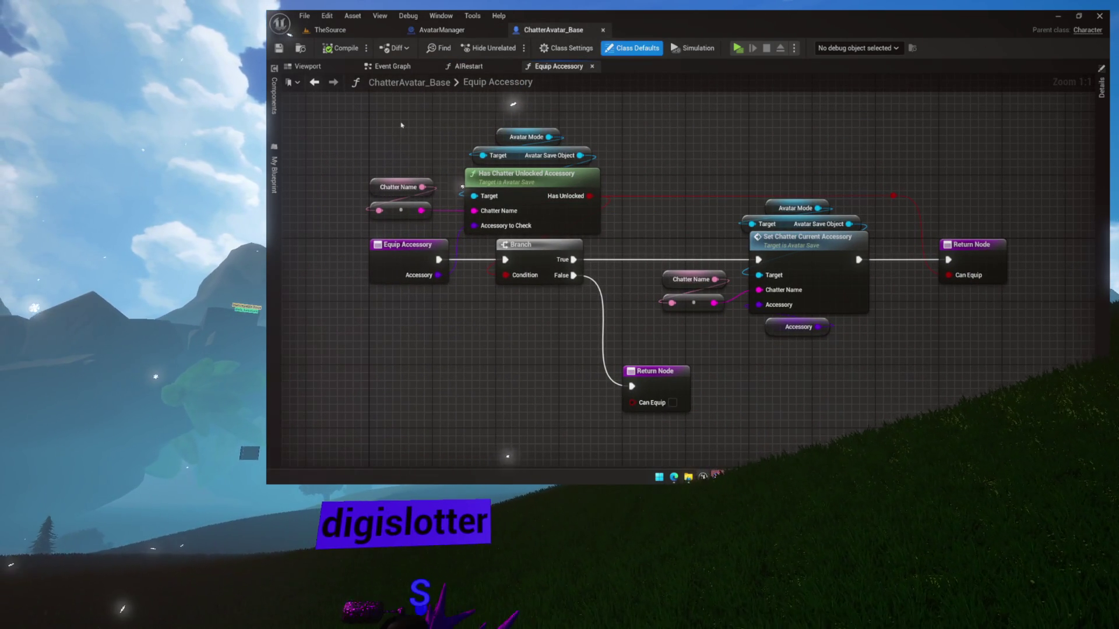
Step: Inspect the Equip Accessory graph and AvatarManager's Check Redeem Equip, then jump to the Equip Accessory definition
{"action": "left_click_drag", "start_coordinate": [703, 264], "coordinate": [1022, 412]}
{"action": "left_click", "coordinate": [910, 362]}
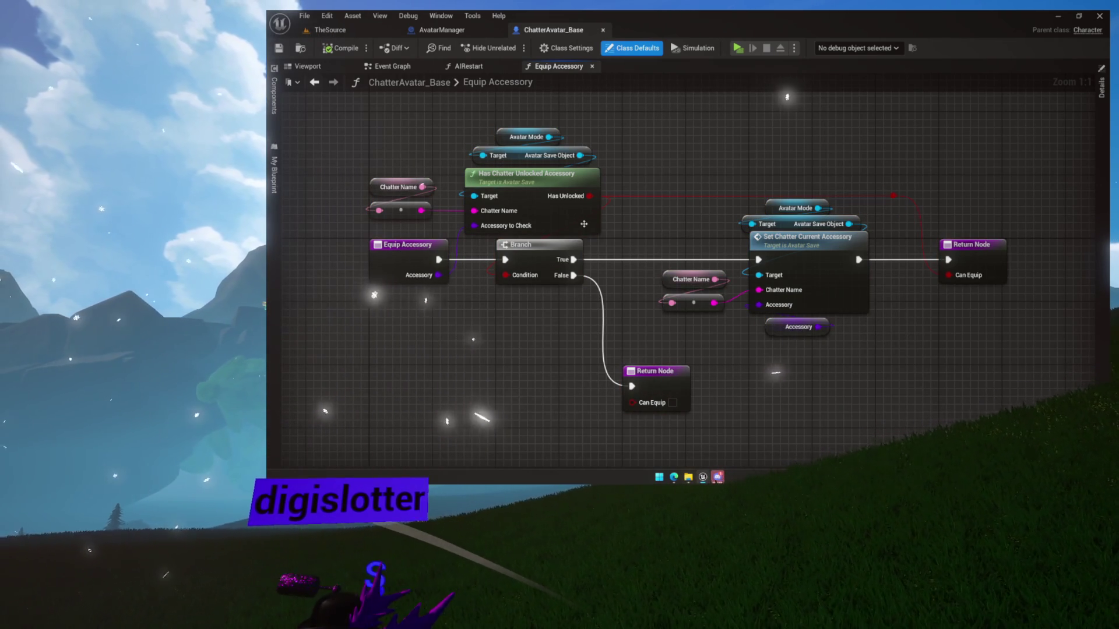
{"action": "mouse_move", "coordinate": [582, 219]}
{"action": "left_mouse_down"}
{"action": "mouse_move", "coordinate": [524, 212]}
{"action": "mouse_move", "coordinate": [537, 200]}
{"action": "mouse_move", "coordinate": [828, 343]}
{"action": "mouse_move", "coordinate": [788, 336]}
{"action": "mouse_move", "coordinate": [908, 382]}
{"action": "mouse_move", "coordinate": [837, 357]}
{"action": "left_mouse_up"}
{"action": "left_click", "coordinate": [815, 341]}
{"action": "left_click_drag", "start_coordinate": [350, 246], "coordinate": [473, 250]}
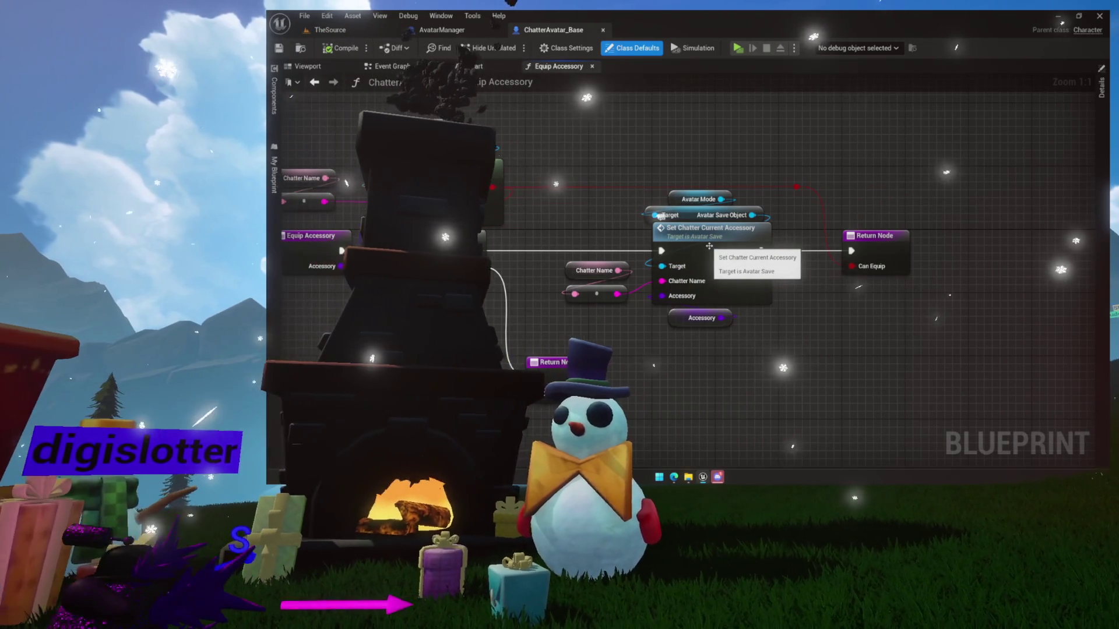
{"action": "left_click_drag", "start_coordinate": [712, 245], "coordinate": [756, 243]}
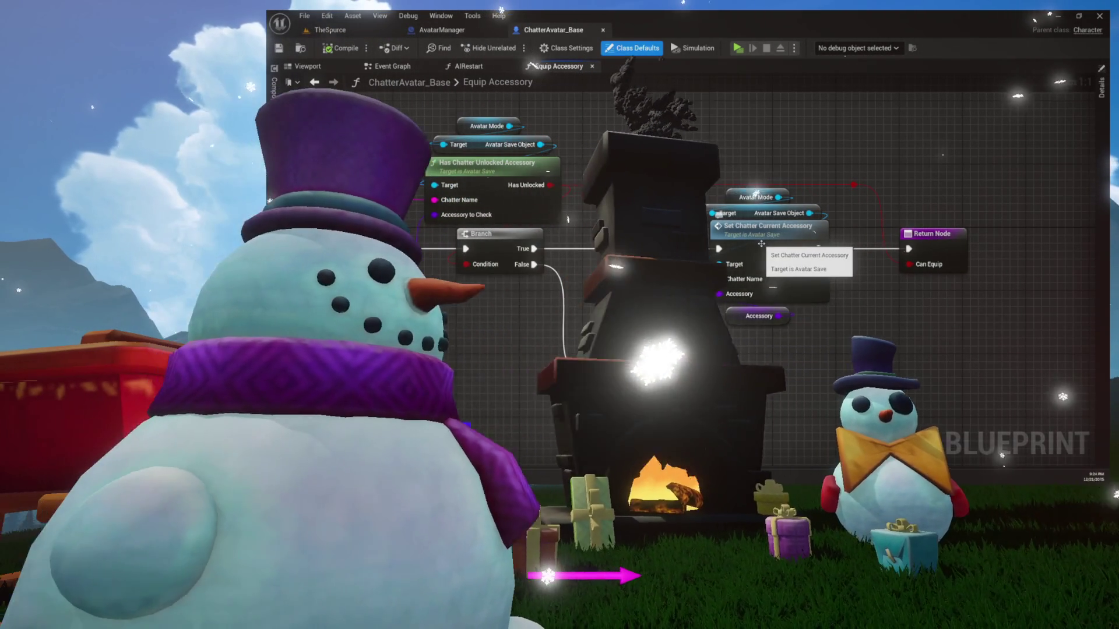
{"action": "left_click", "coordinate": [479, 69]}
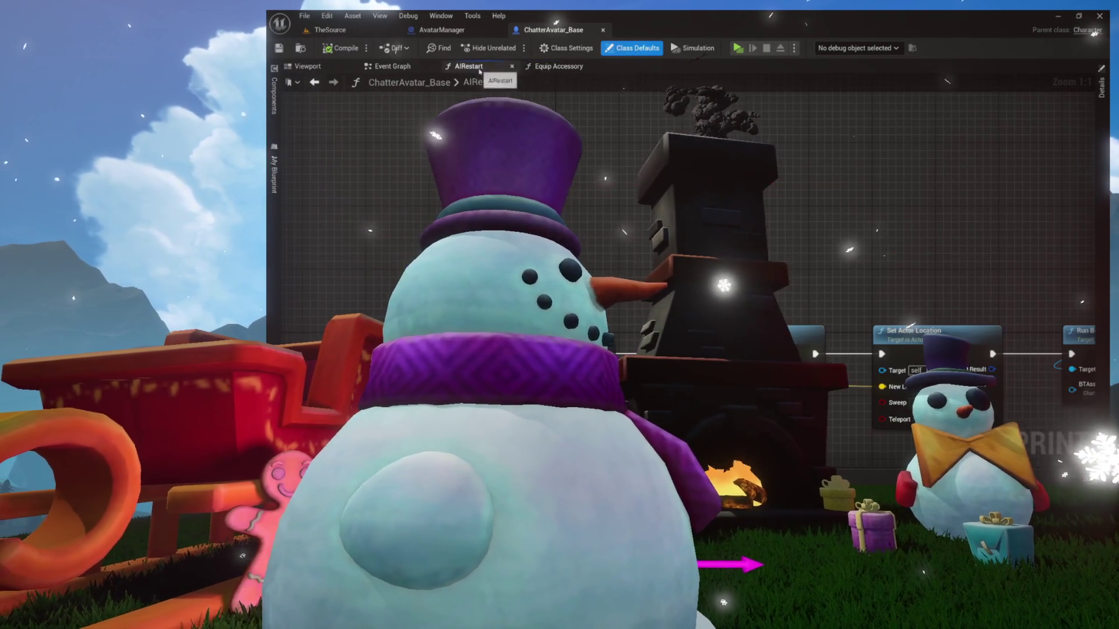
{"action": "left_click", "coordinate": [465, 33]}
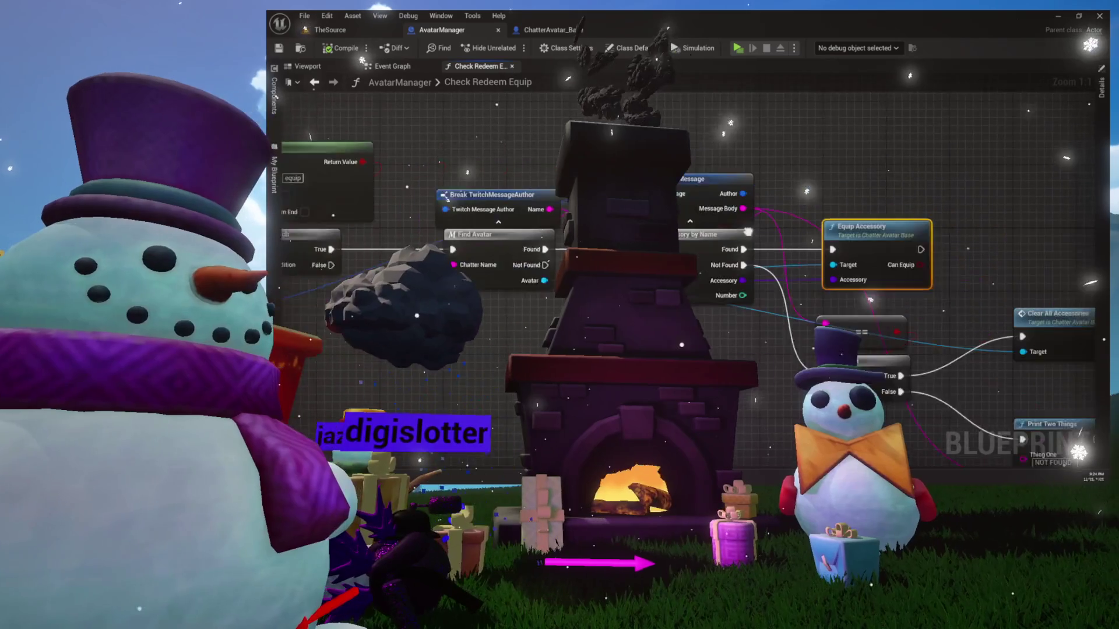
{"action": "double_click", "coordinate": [820, 252]}
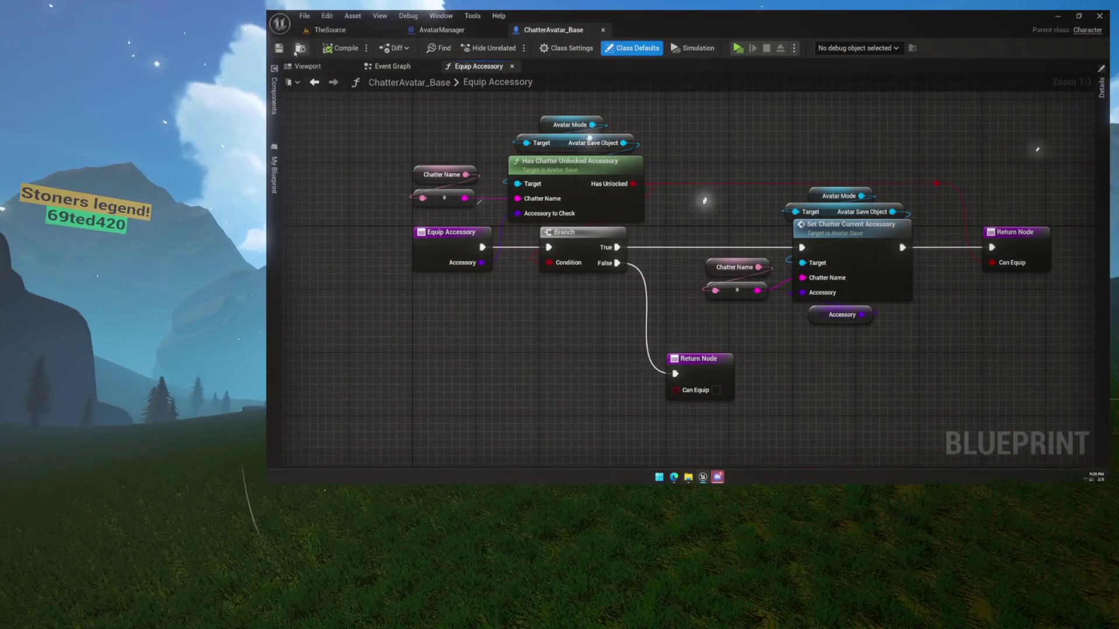
Step: Open Roberto from the RobotLantern folder and its Customization > Equip Accessory function
{"action": "key", "text": "ctrl+space"}
{"action": "double_click", "coordinate": [616, 311]}
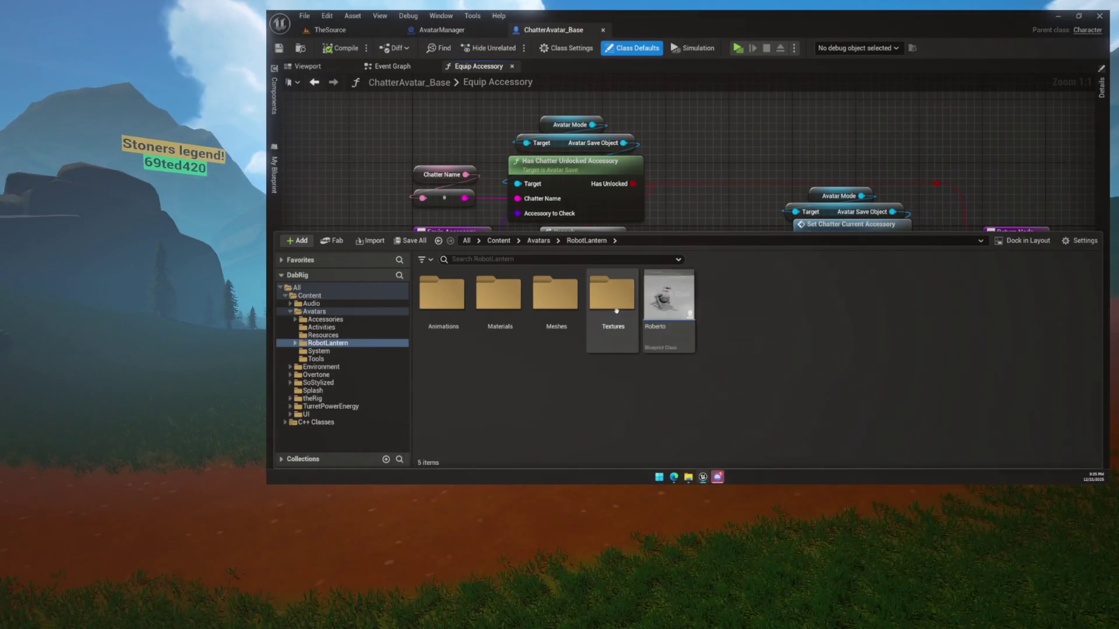
{"action": "double_click", "coordinate": [667, 294]}
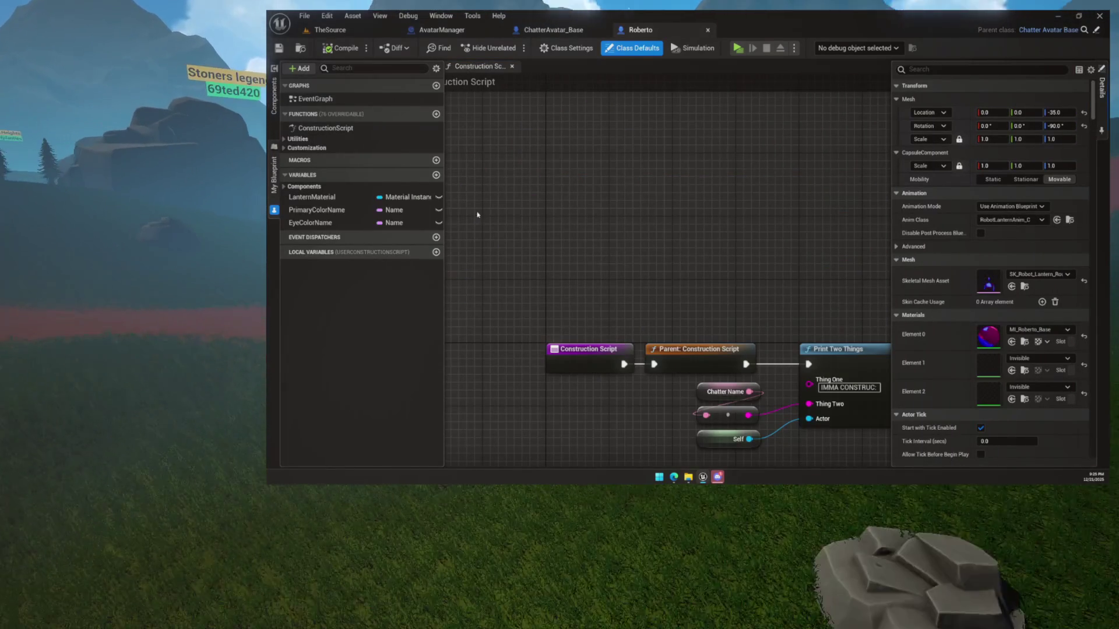
{"action": "left_click", "coordinate": [279, 152]}
{"action": "left_click", "coordinate": [285, 148]}
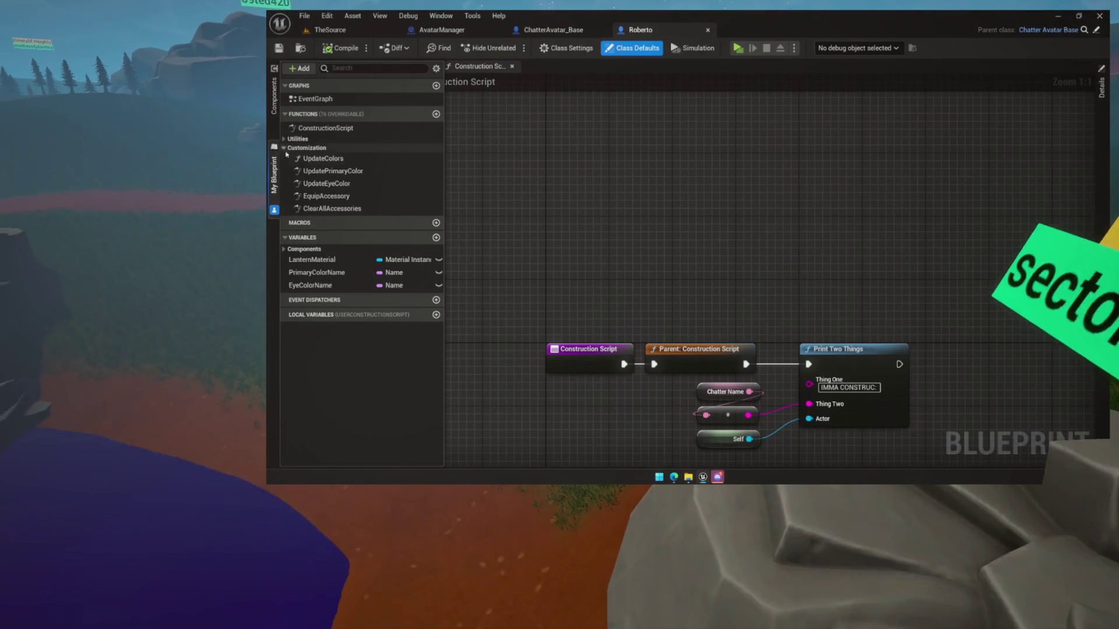
{"action": "double_click", "coordinate": [330, 196]}
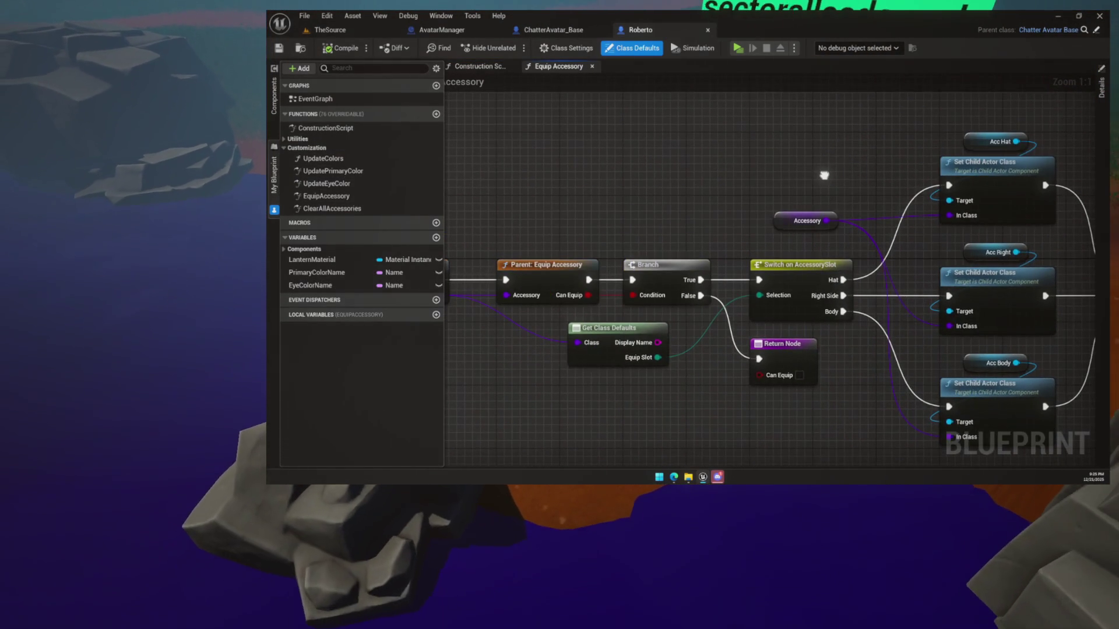
Step: Select the Switch on AccessorySlot branches, then the Parent: Equip Accessory, Branch and Get Class Defaults nodes
{"action": "mouse_move", "coordinate": [615, 125]}
{"action": "left_mouse_down"}
{"action": "mouse_move", "coordinate": [856, 326]}
{"action": "mouse_move", "coordinate": [862, 434]}
{"action": "left_mouse_up"}
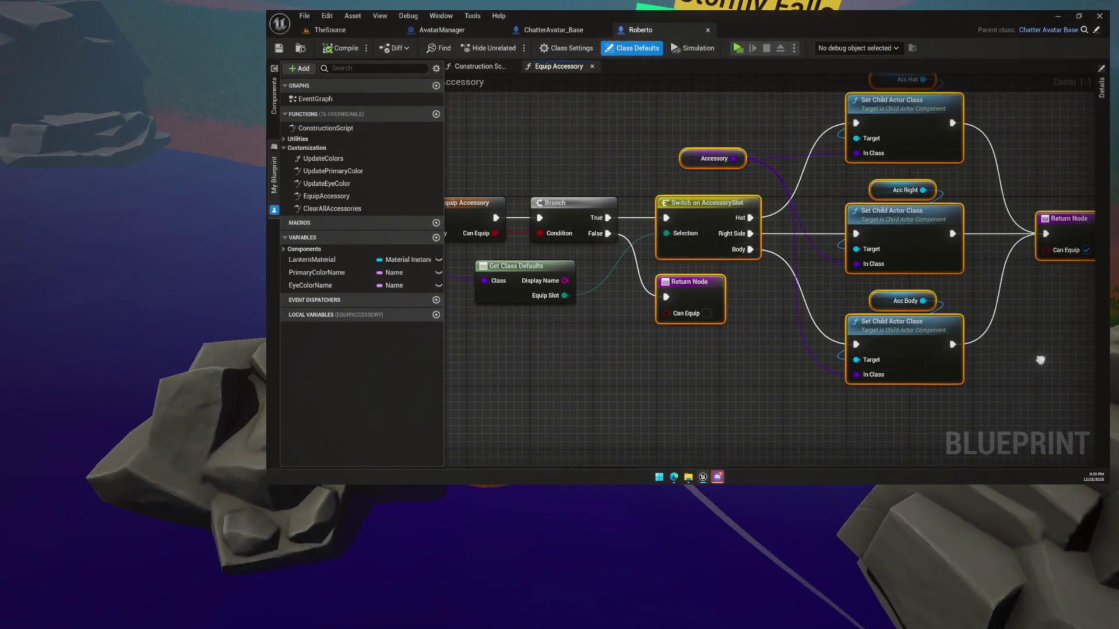
{"action": "left_click", "coordinate": [784, 373]}
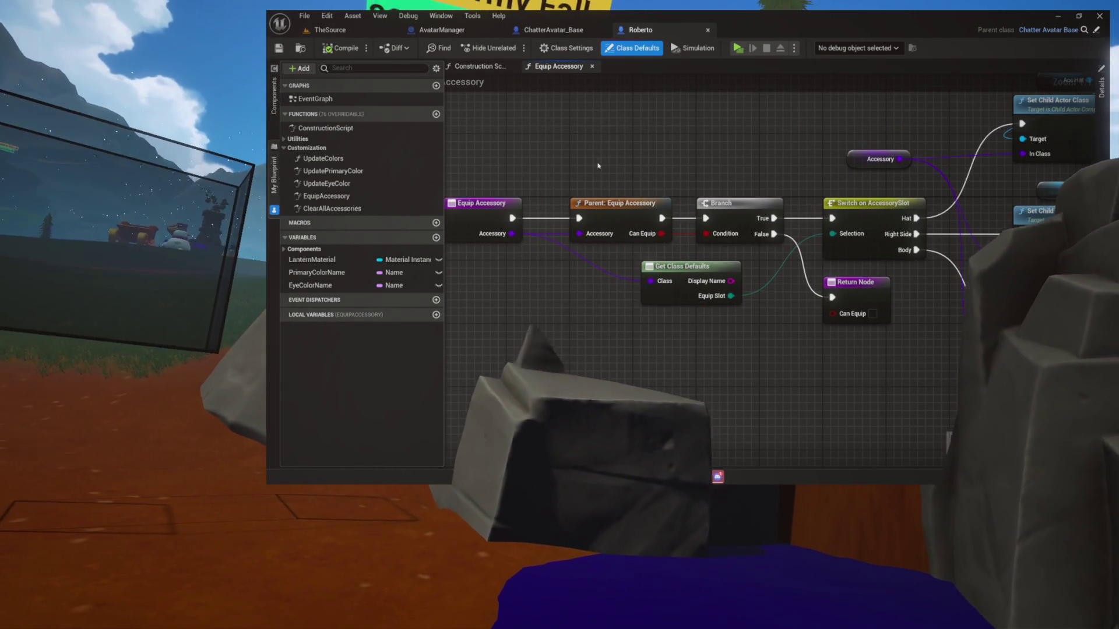
{"action": "left_click_drag", "start_coordinate": [598, 164], "coordinate": [760, 314]}
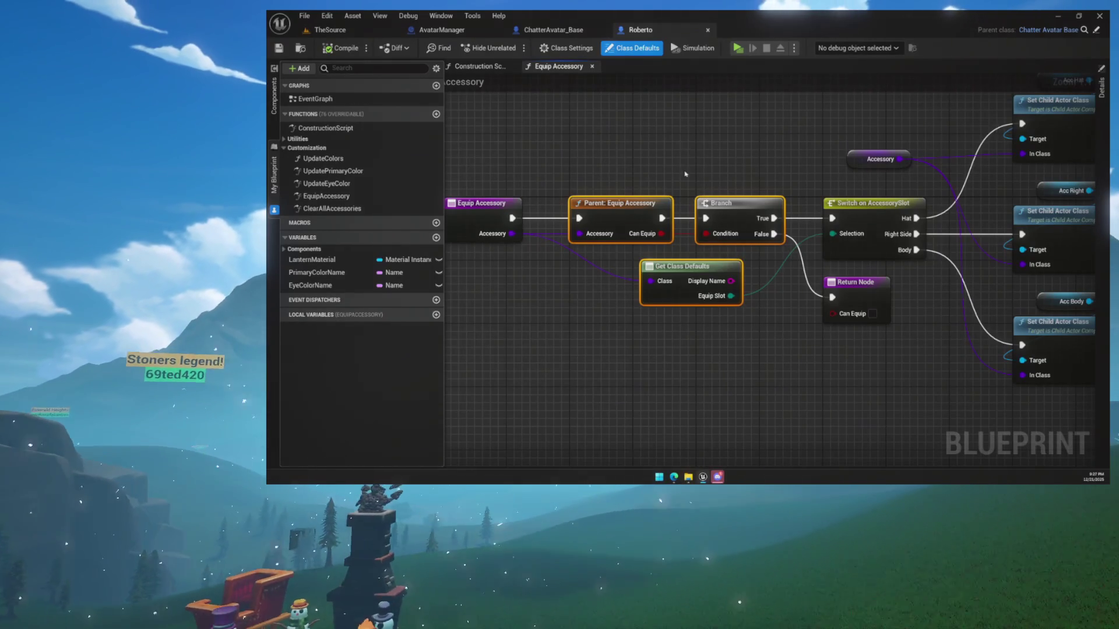
{"action": "mouse_move", "coordinate": [685, 174]}
{"action": "left_mouse_down"}
{"action": "mouse_move", "coordinate": [681, 135]}
{"action": "mouse_move", "coordinate": [690, 138]}
{"action": "left_mouse_up"}
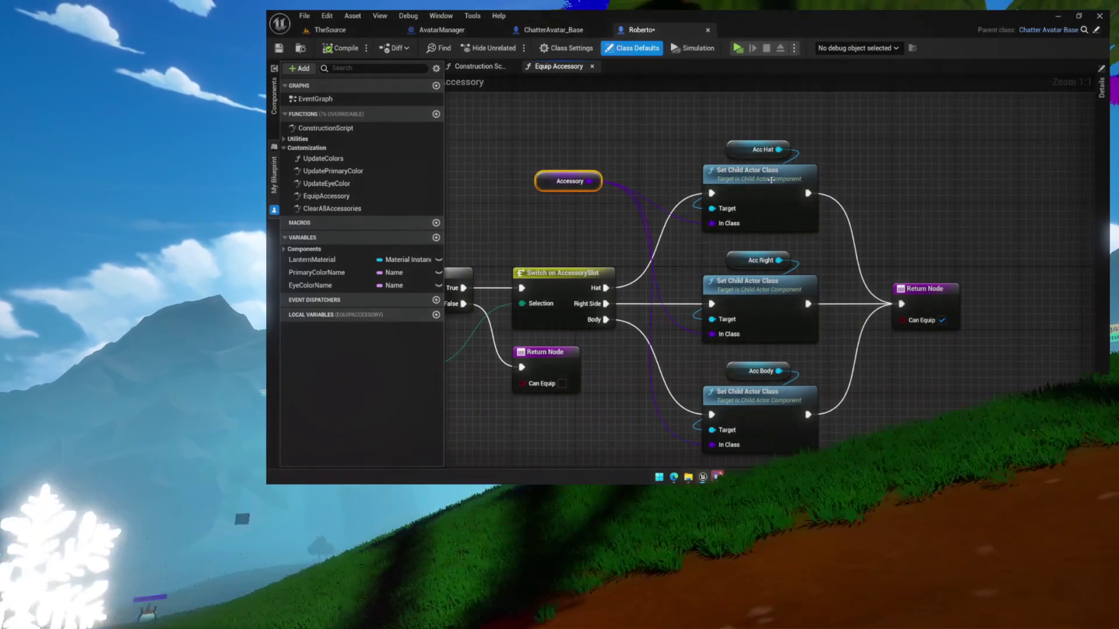
{"action": "left_click_drag", "start_coordinate": [610, 171], "coordinate": [565, 194]}
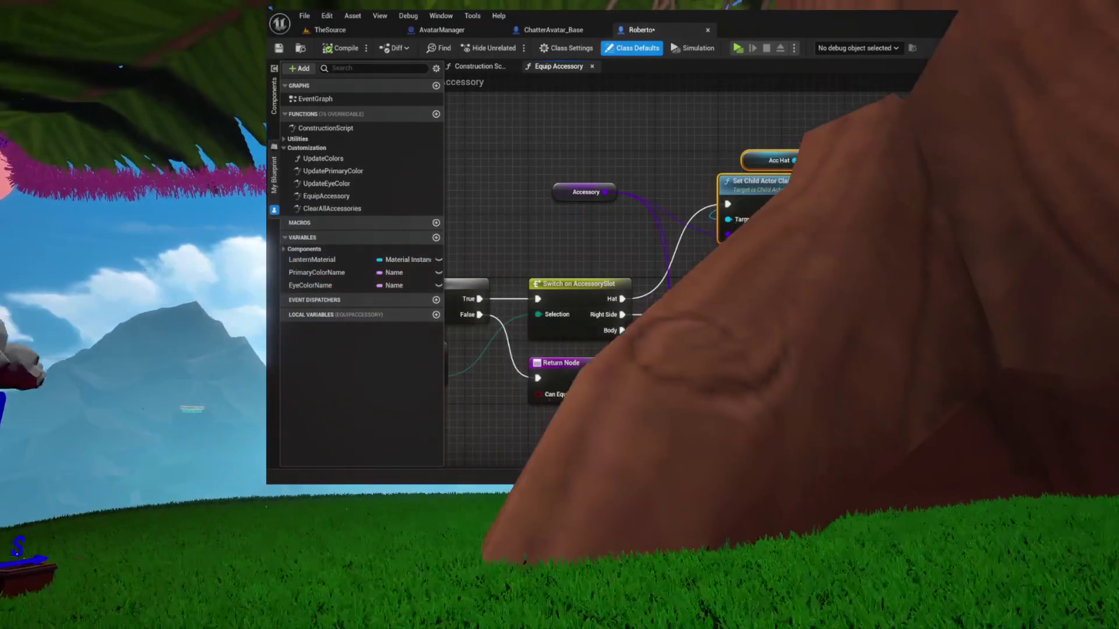
{"action": "left_click_drag", "start_coordinate": [742, 170], "coordinate": [726, 110]}
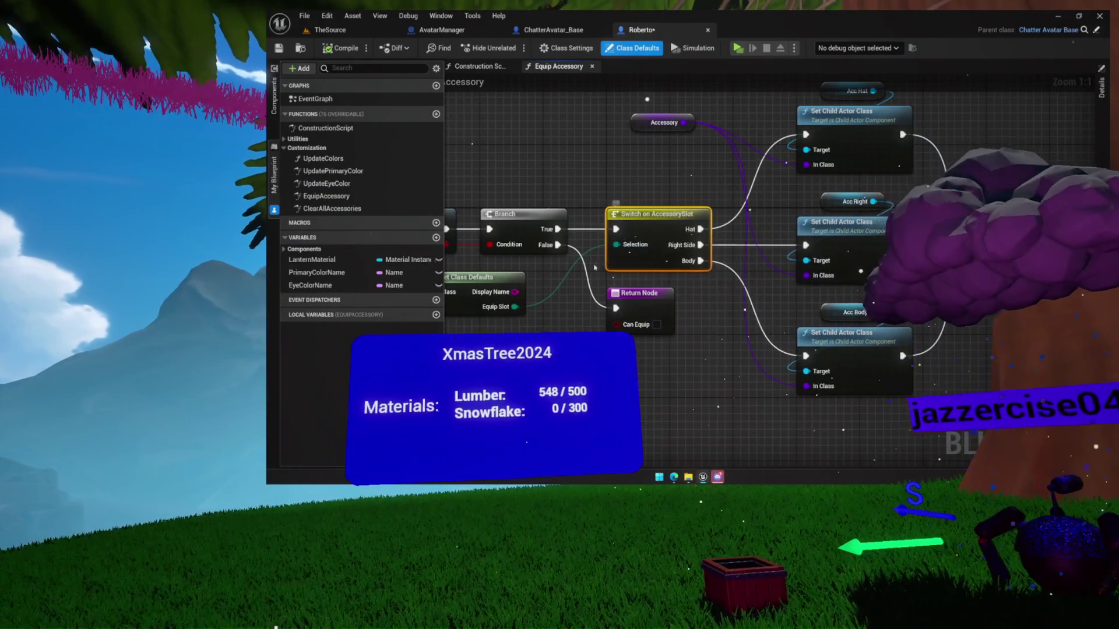
{"action": "left_click_drag", "start_coordinate": [644, 246], "coordinate": [763, 245]}
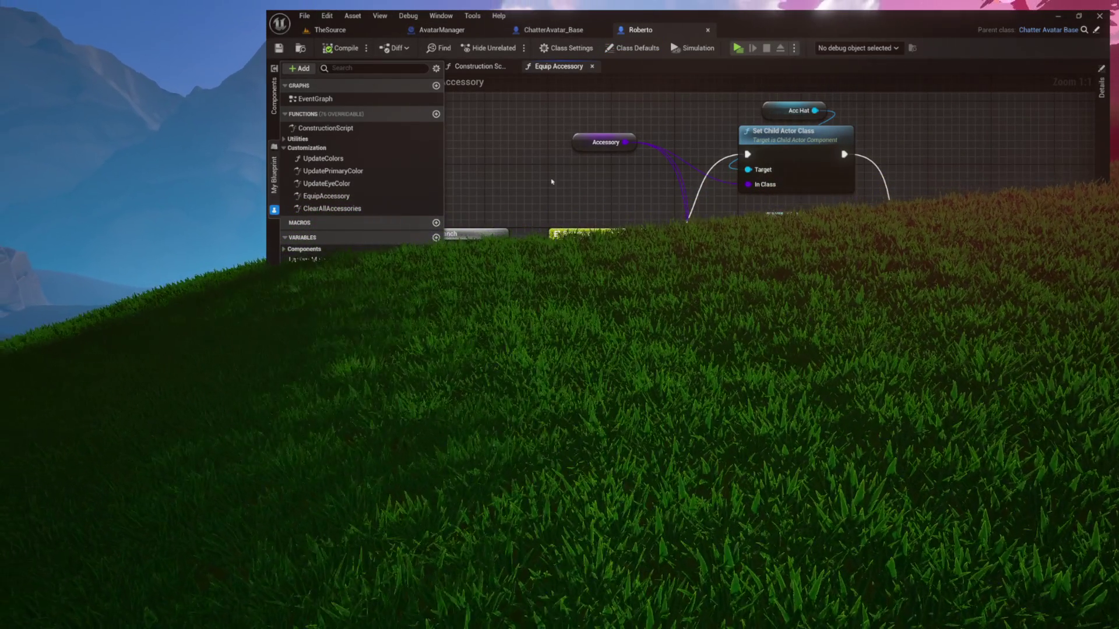
Step: Pan the Equip Accessory graph from the slot switch and entry node to the Set Child Actor Class nodes
{"action": "mouse_move", "coordinate": [587, 190]}
{"action": "left_mouse_down"}
{"action": "mouse_move", "coordinate": [619, 234]}
{"action": "mouse_move", "coordinate": [570, 207]}
{"action": "mouse_move", "coordinate": [558, 165]}
{"action": "left_mouse_up"}
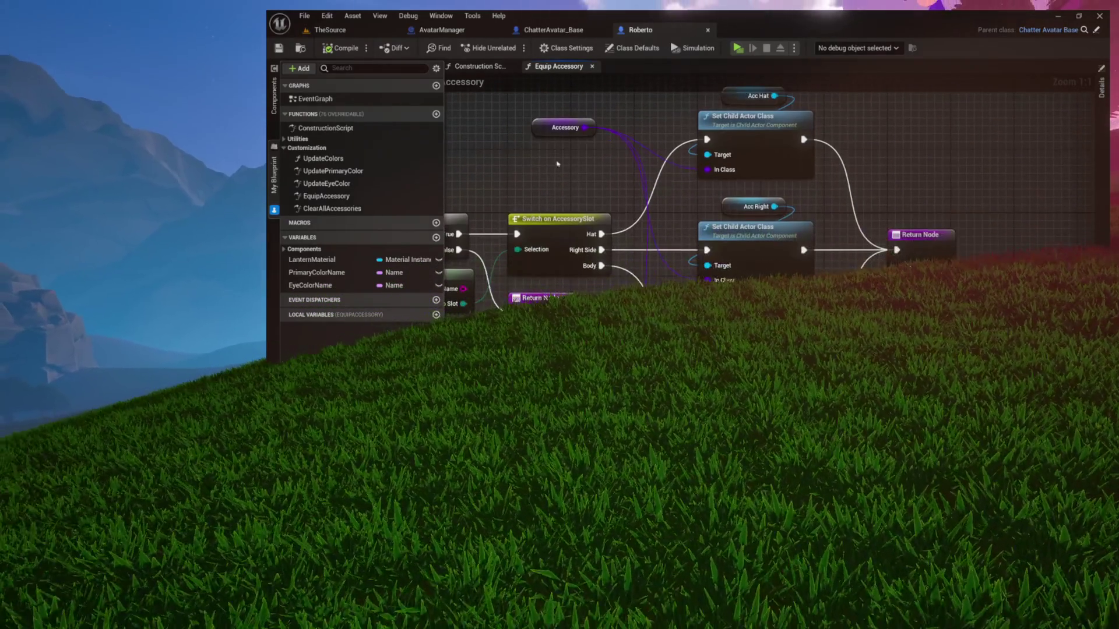
{"action": "mouse_move", "coordinate": [652, 220]}
{"action": "left_mouse_down"}
{"action": "mouse_move", "coordinate": [652, 176]}
{"action": "mouse_move", "coordinate": [657, 239]}
{"action": "mouse_move", "coordinate": [683, 201]}
{"action": "mouse_move", "coordinate": [764, 195]}
{"action": "left_mouse_up"}
{"action": "mouse_move", "coordinate": [582, 192]}
{"action": "left_mouse_down"}
{"action": "mouse_move", "coordinate": [707, 190]}
{"action": "mouse_move", "coordinate": [588, 184]}
{"action": "left_mouse_up"}
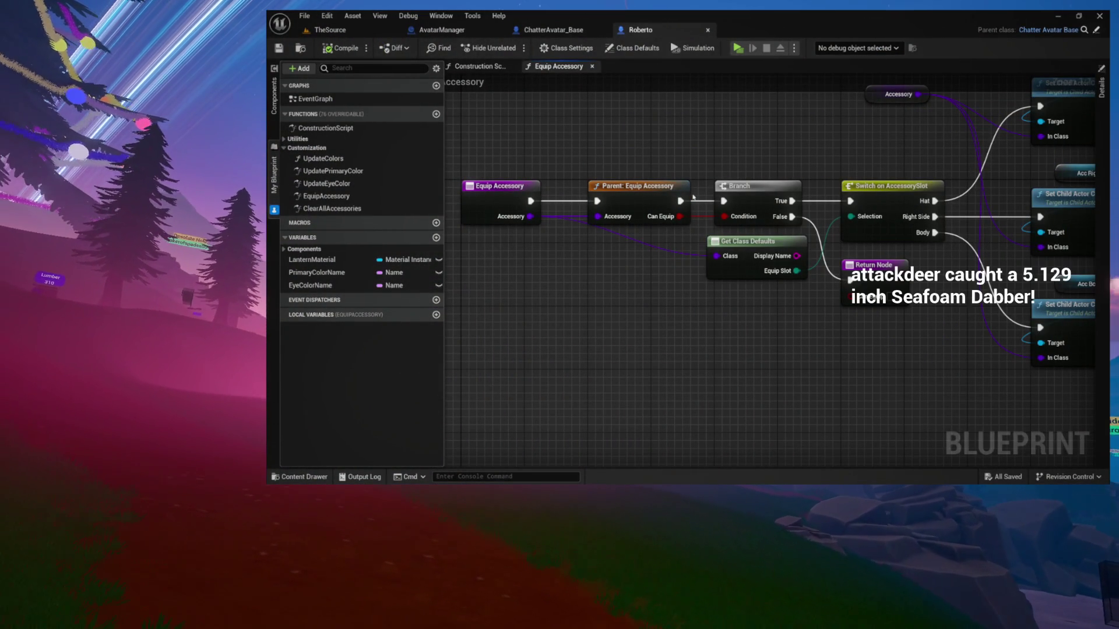
{"action": "mouse_move", "coordinate": [769, 148]}
{"action": "left_mouse_down"}
{"action": "mouse_move", "coordinate": [563, 188]}
{"action": "mouse_move", "coordinate": [638, 168]}
{"action": "mouse_move", "coordinate": [583, 245]}
{"action": "mouse_move", "coordinate": [563, 300]}
{"action": "mouse_move", "coordinate": [575, 205]}
{"action": "left_mouse_up"}
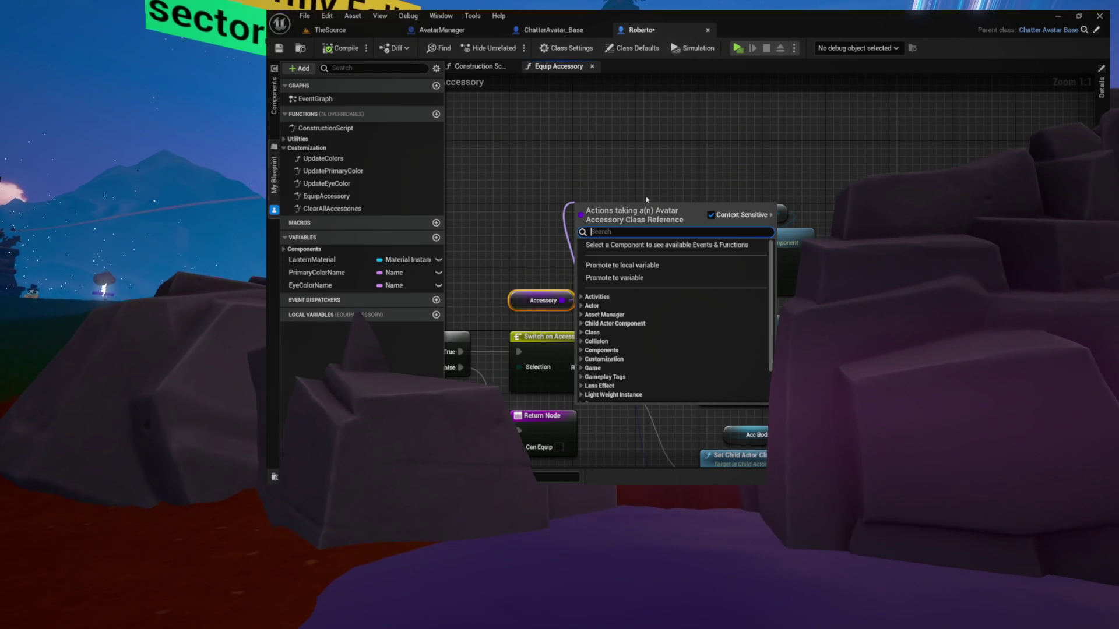
Step: Dismiss the Accessory reference action menu with Escape
{"action": "key", "text": "Escape"}
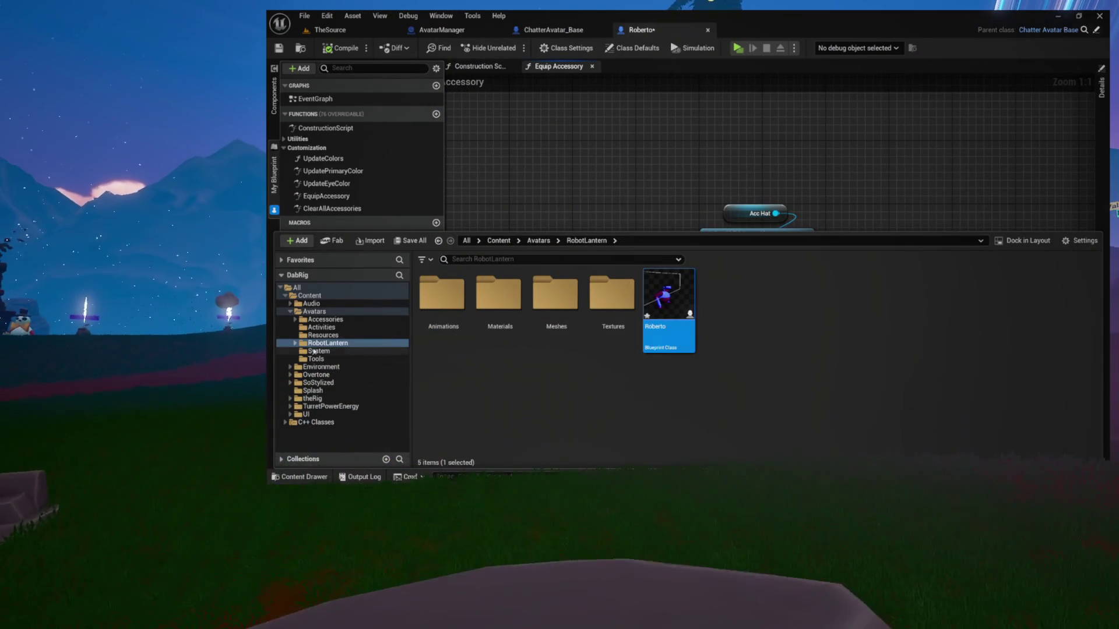
Step: Open the AccessorySlot enumeration from the Avatars/System folder
{"action": "left_click", "coordinate": [344, 350]}
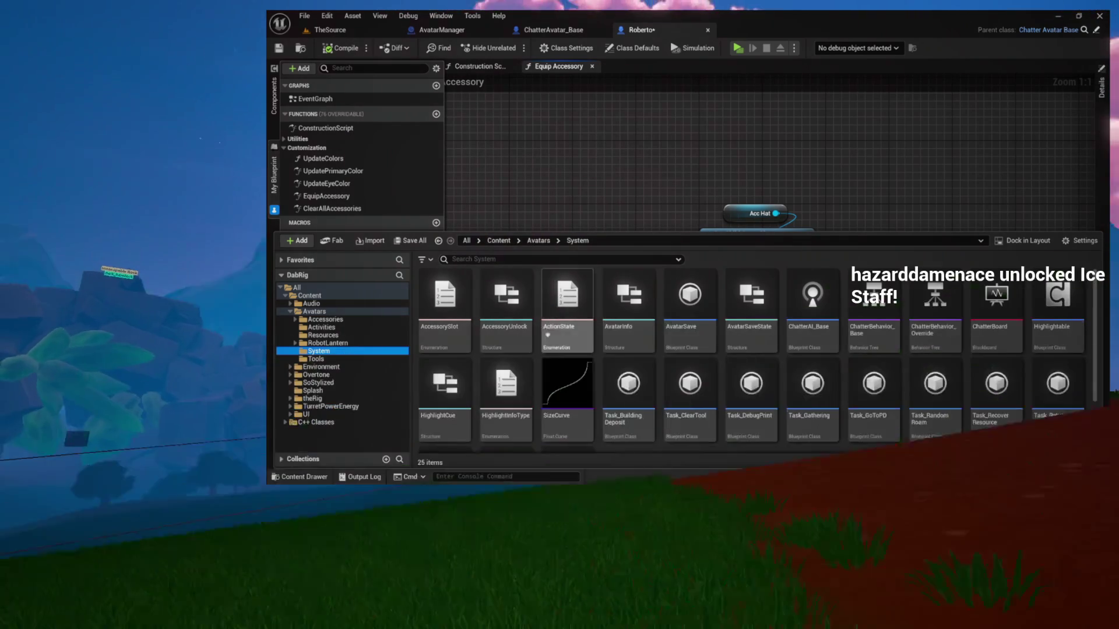
{"action": "double_click", "coordinate": [446, 323]}
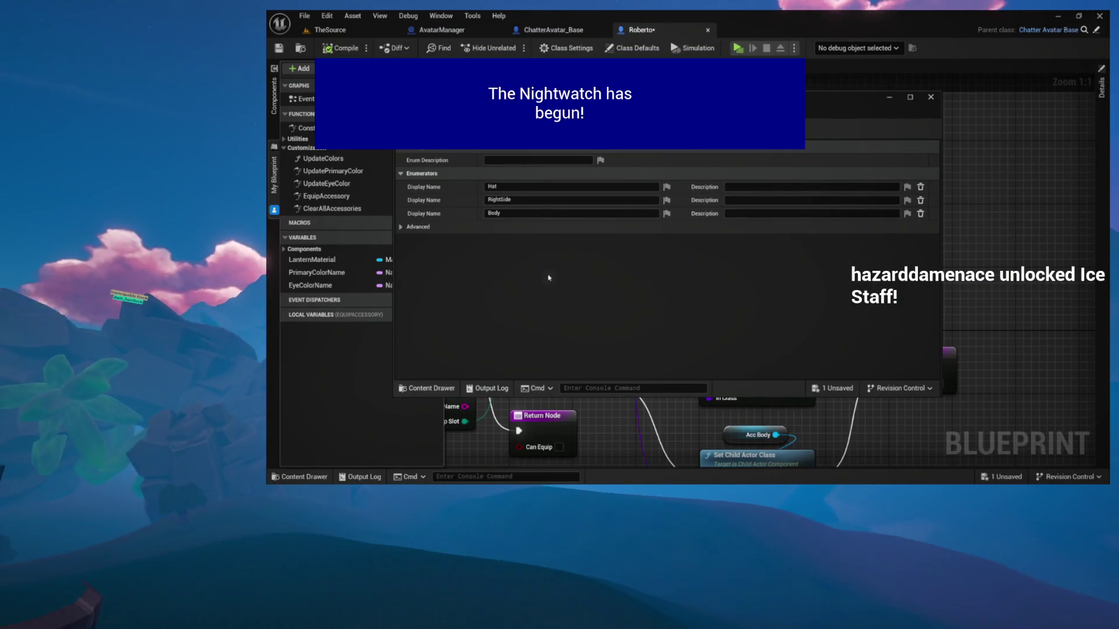
Step: Drag the floating AccessorySlot window into the main editor tab bar
{"action": "mouse_move", "coordinate": [443, 105]}
{"action": "left_mouse_down"}
{"action": "mouse_move", "coordinate": [752, 233]}
{"action": "mouse_move", "coordinate": [766, 30]}
{"action": "left_mouse_up"}
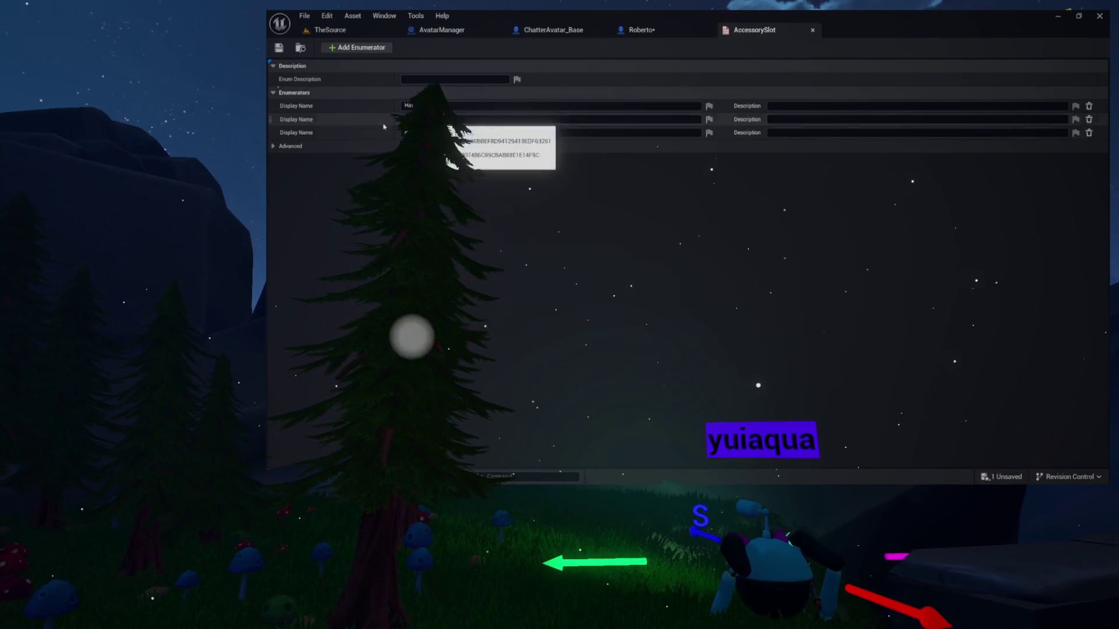
Step: Add a new enumerator to AccessorySlot and name it Back
{"action": "left_click", "coordinate": [378, 49]}
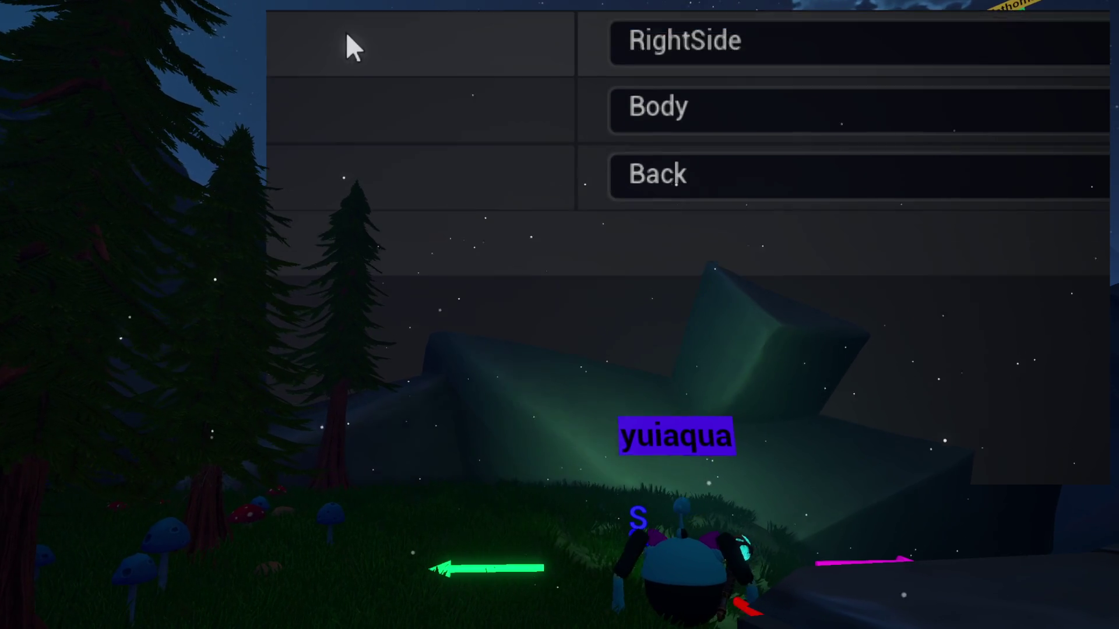
{"action": "scroll", "coordinate": [349, 34], "scroll_direction": "up", "scroll_amount": 3}
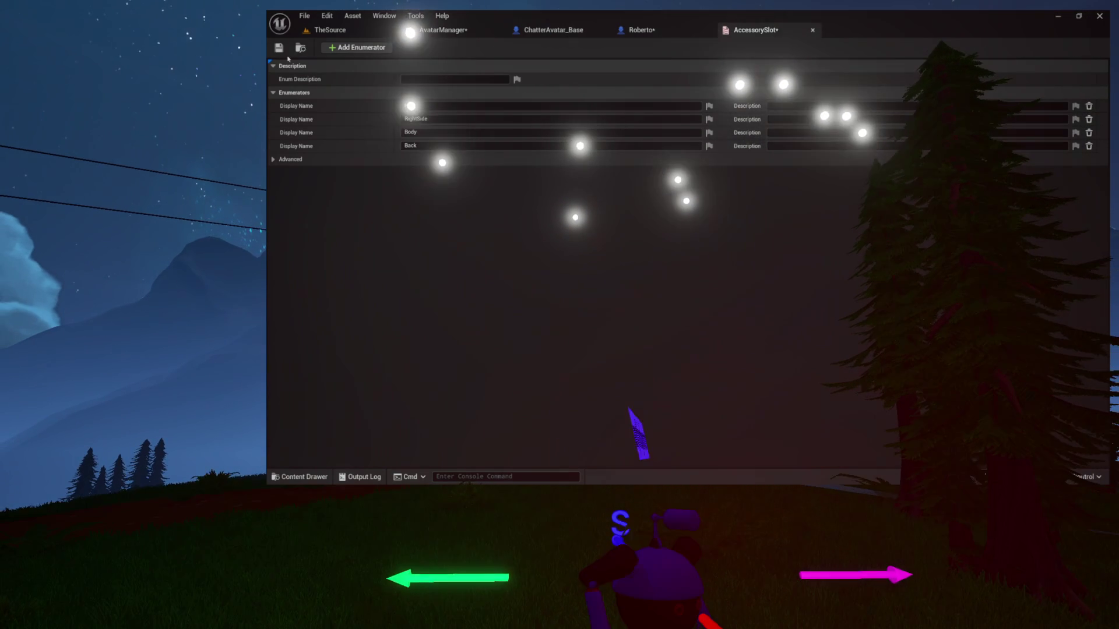
Step: Add a fifth enumerator, Face, and close the AccessorySlot enum tab
{"action": "left_click", "coordinate": [373, 50]}
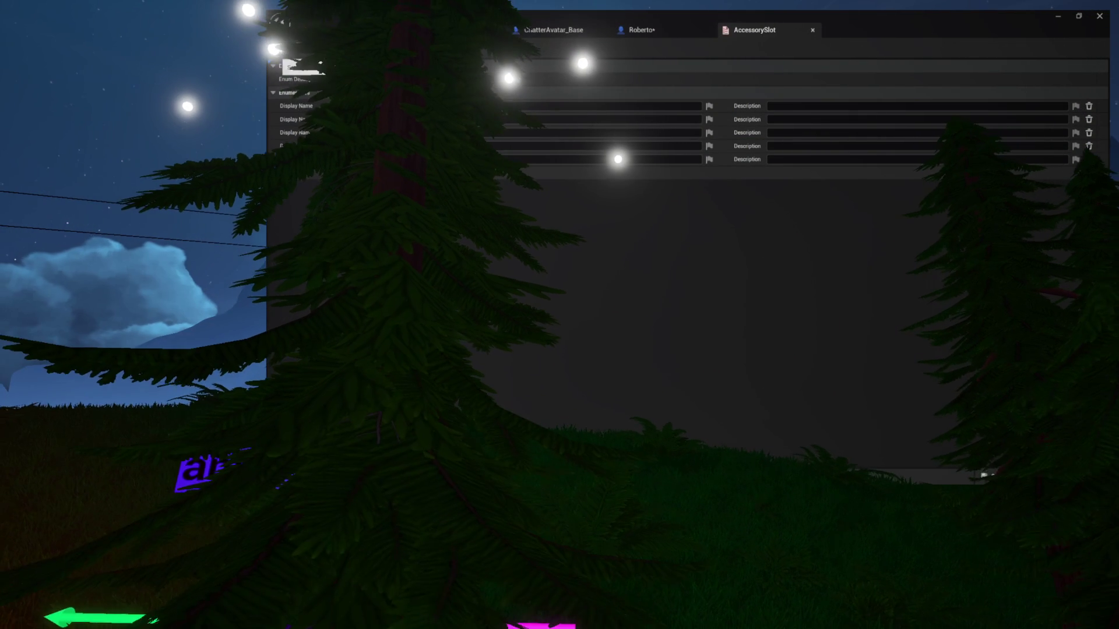
{"action": "left_click", "coordinate": [813, 30]}
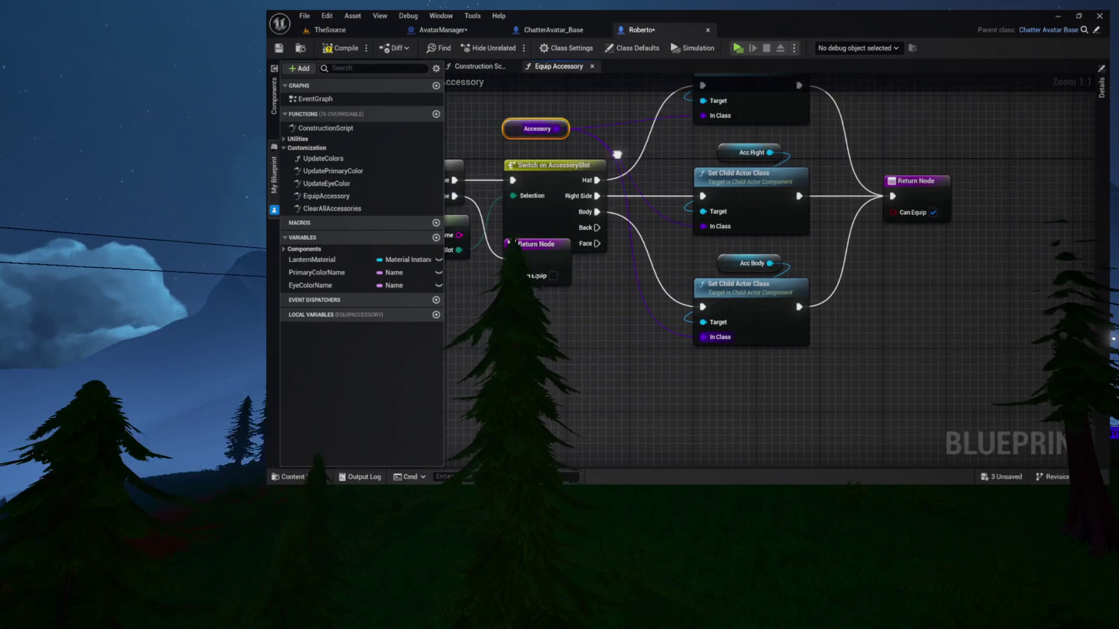
Step: Drag Acc Body and its Set Child Actor Class node upward near the Switch on AccessorySlot node
{"action": "scroll", "coordinate": [742, 266], "scroll_direction": "up", "scroll_amount": 7}
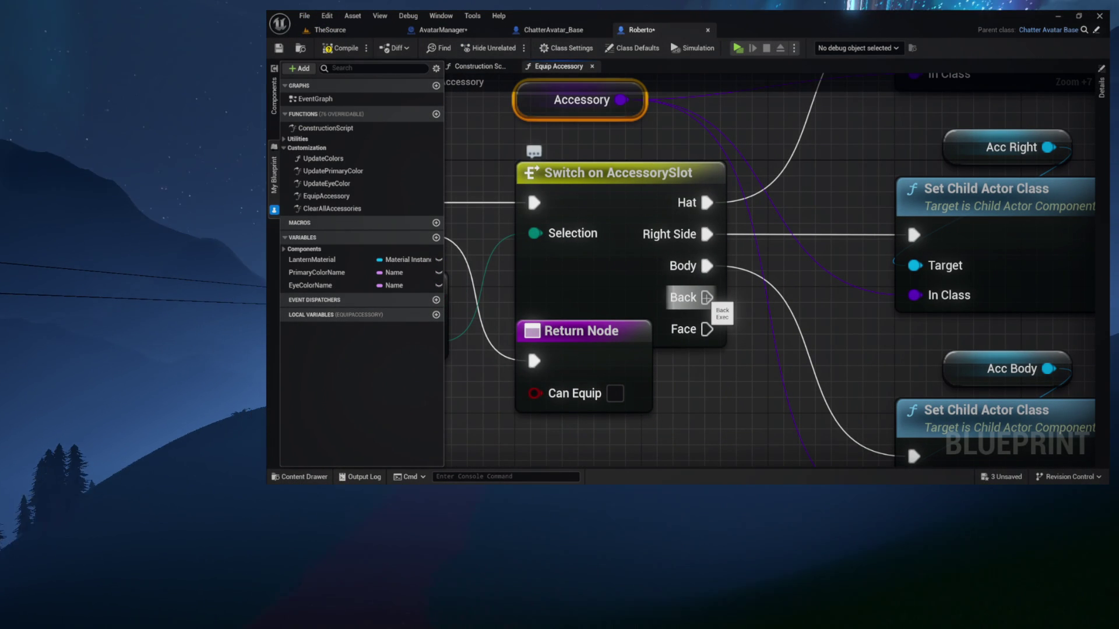
{"action": "scroll", "coordinate": [722, 265], "scroll_direction": "down", "scroll_amount": 7}
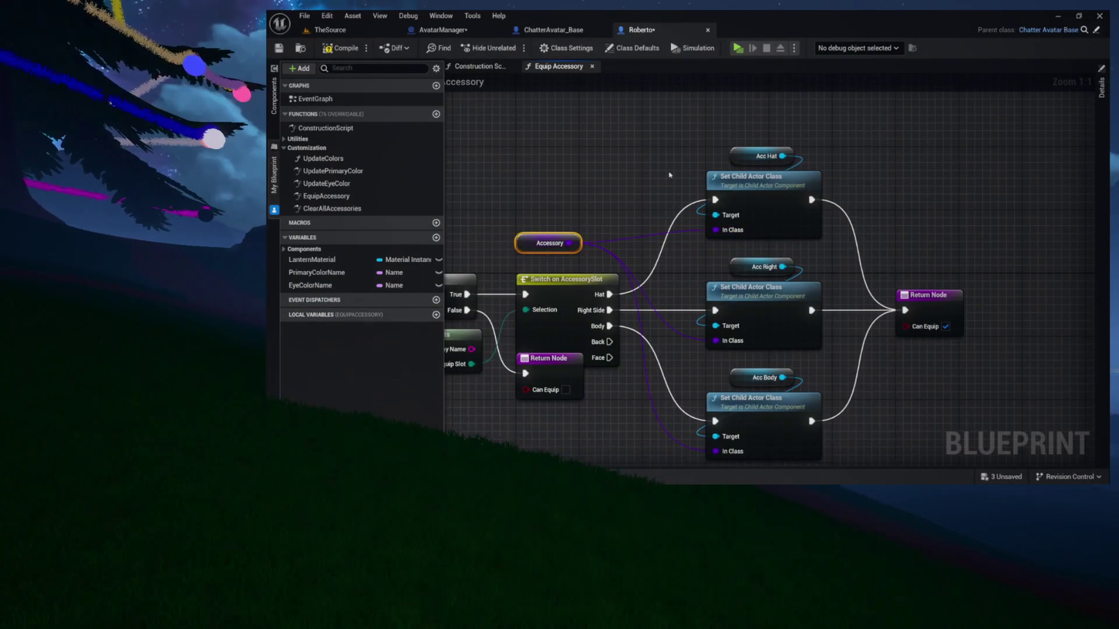
{"action": "mouse_move", "coordinate": [771, 364]}
{"action": "left_mouse_down"}
{"action": "mouse_move", "coordinate": [772, 408]}
{"action": "mouse_move", "coordinate": [768, 283]}
{"action": "mouse_move", "coordinate": [740, 284]}
{"action": "left_mouse_up"}
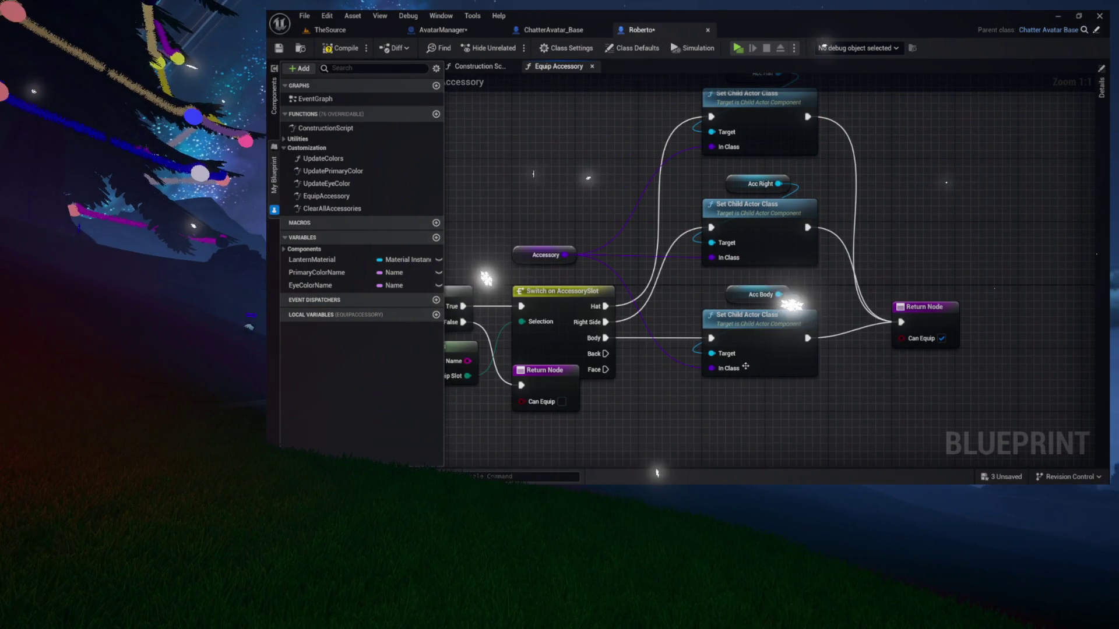
{"action": "scroll", "coordinate": [749, 145], "scroll_direction": "up", "scroll_amount": 5}
{"action": "scroll", "coordinate": [748, 150], "scroll_direction": "up", "scroll_amount": 2}
{"action": "left_click_drag", "start_coordinate": [731, 357], "coordinate": [734, 77]}
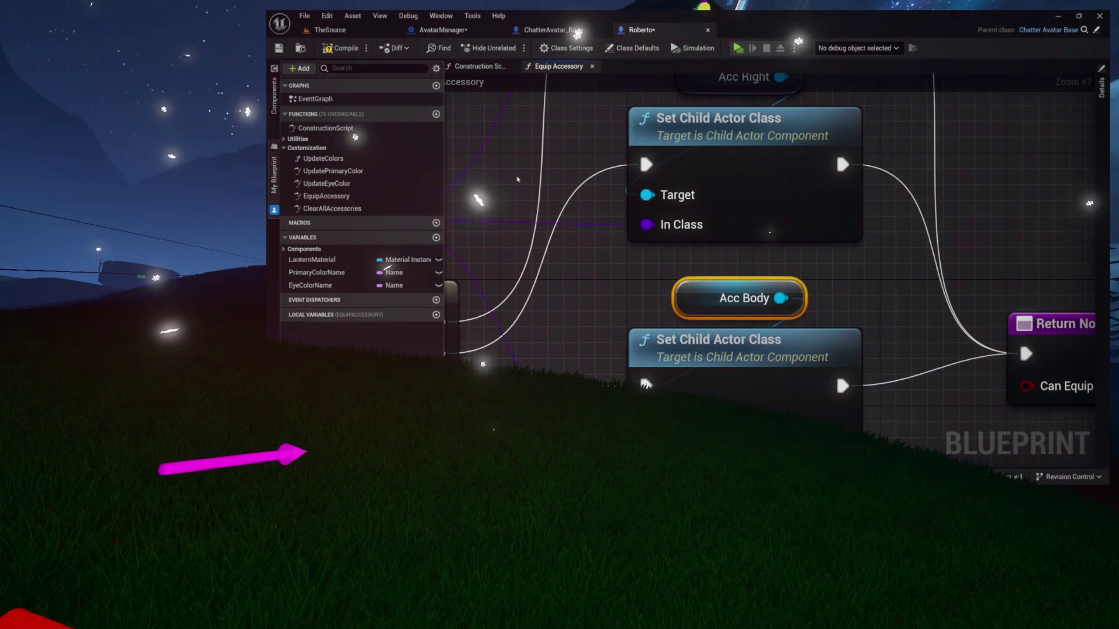
{"action": "left_click", "coordinate": [711, 327]}
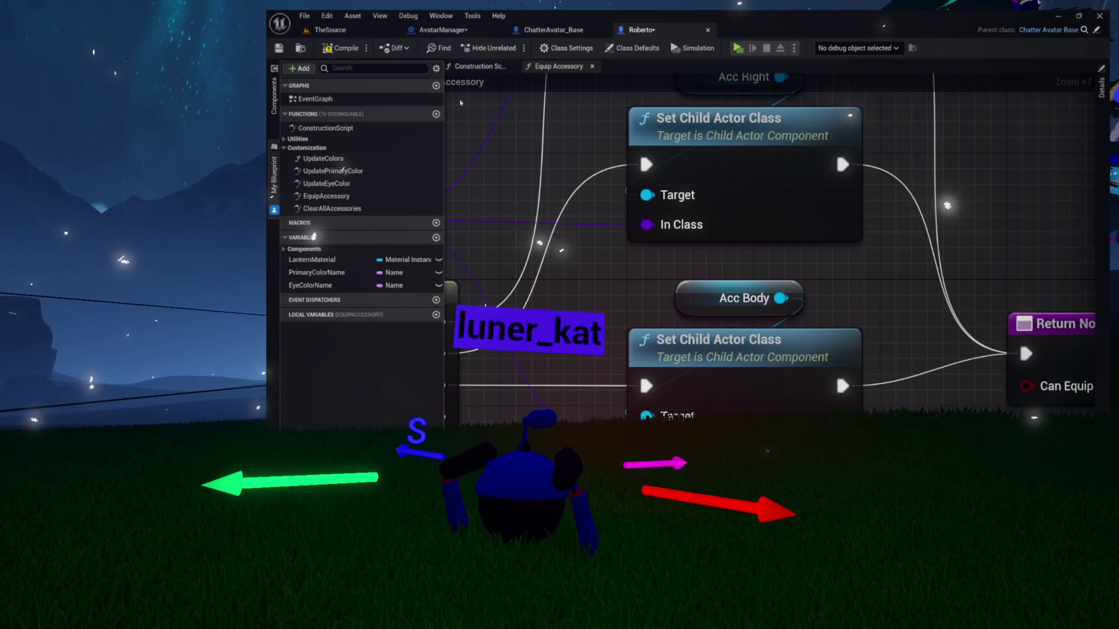
Step: Hide My Blueprint, show Roberto's Viewport and Components list, and display Acc_Hat's Details
{"action": "left_click", "coordinate": [517, 133]}
{"action": "left_click", "coordinate": [319, 69]}
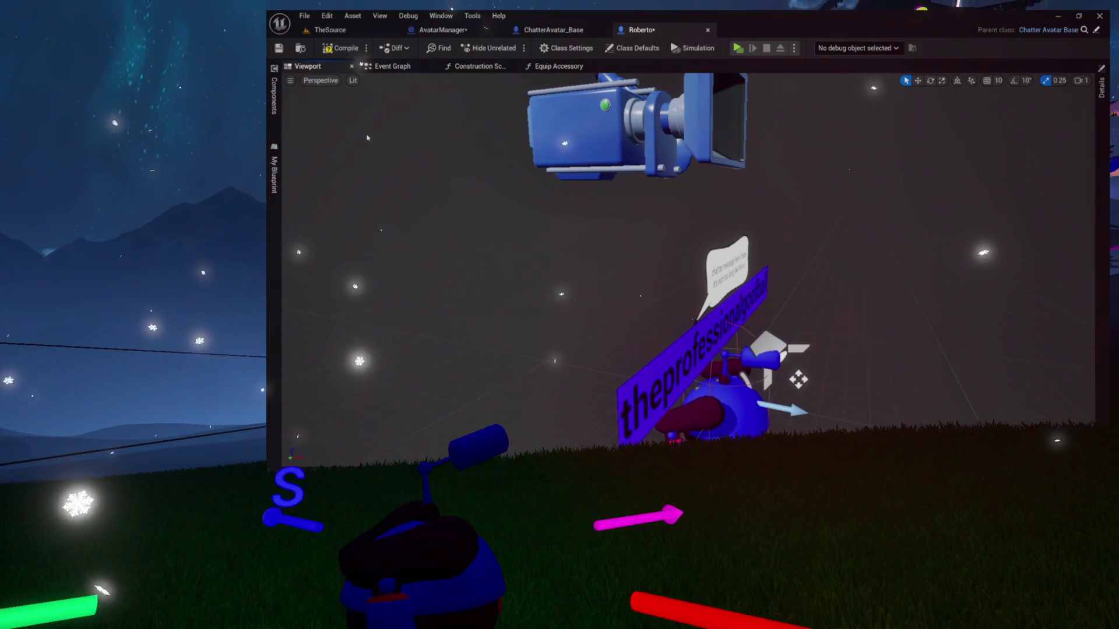
{"action": "left_click", "coordinate": [274, 107]}
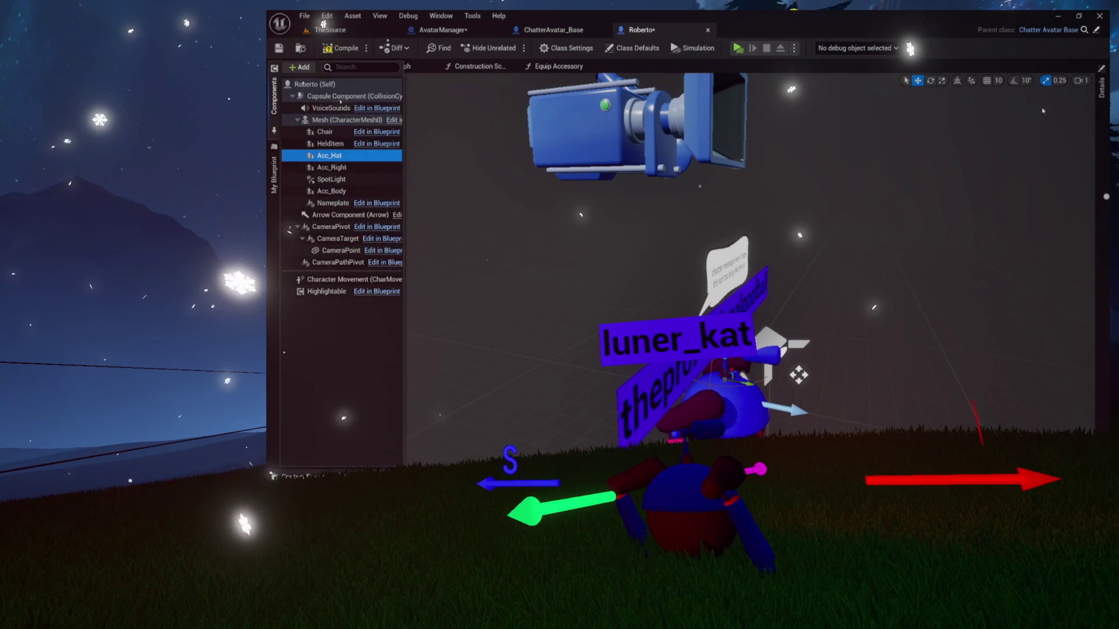
{"action": "left_click", "coordinate": [1101, 88]}
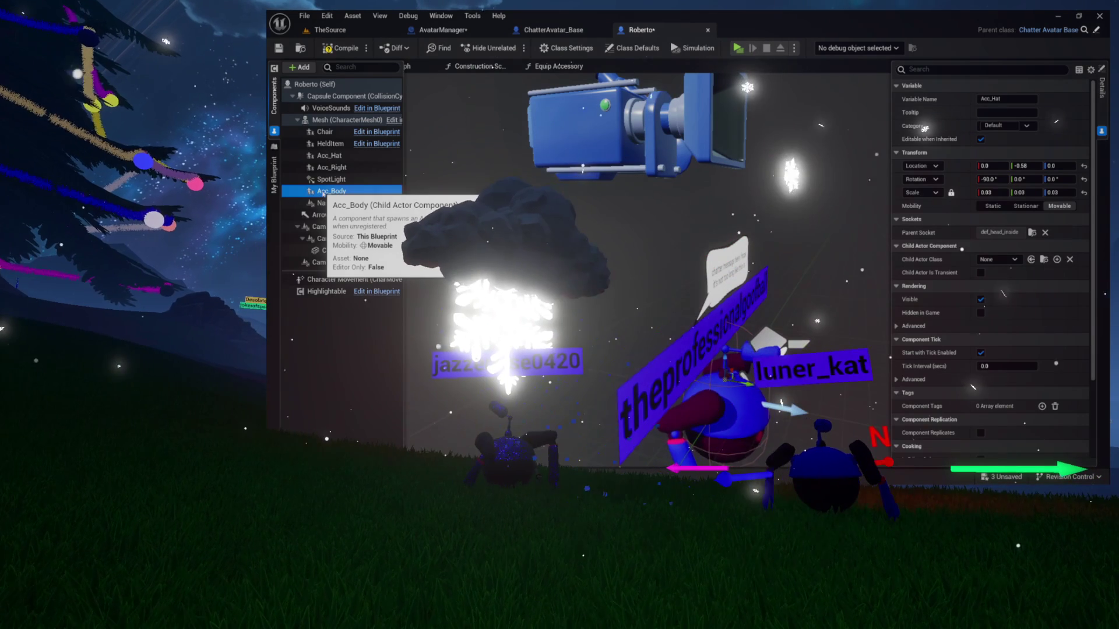
Step: Duplicate Acc_Body into new components named Acc_Back and Acc_Face
{"action": "left_click", "coordinate": [331, 168]}
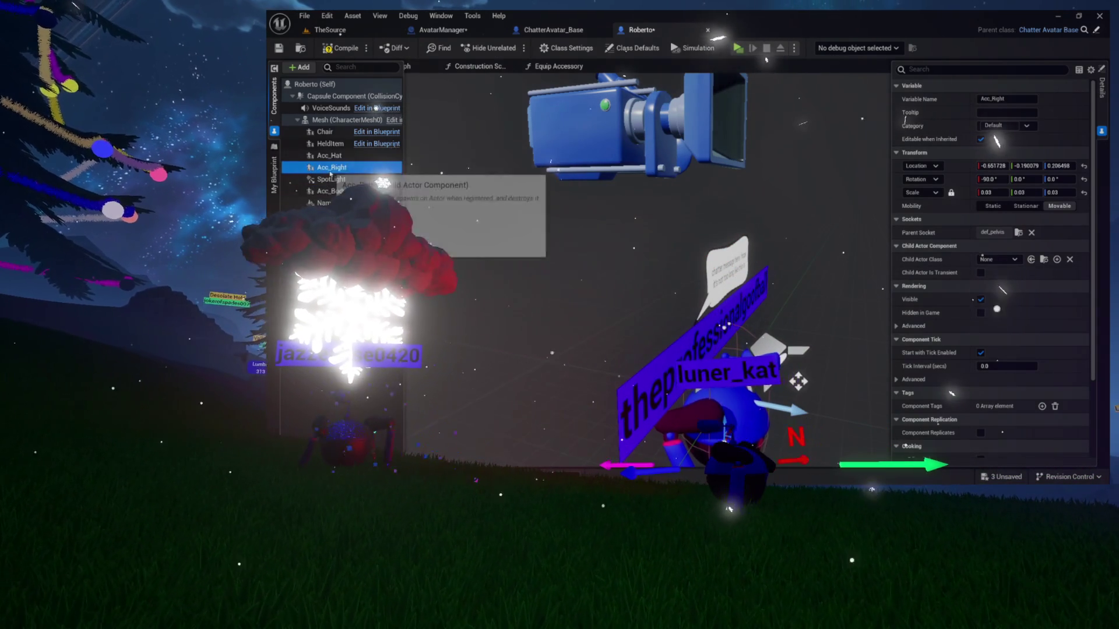
{"action": "left_click", "coordinate": [335, 191]}
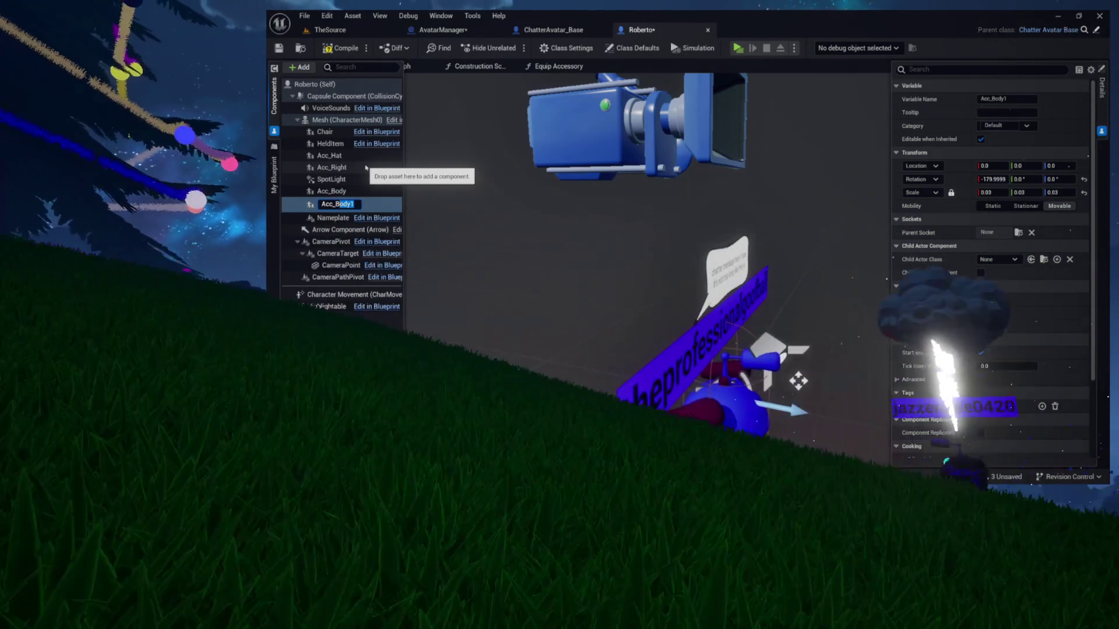
{"action": "key", "text": "Return"}
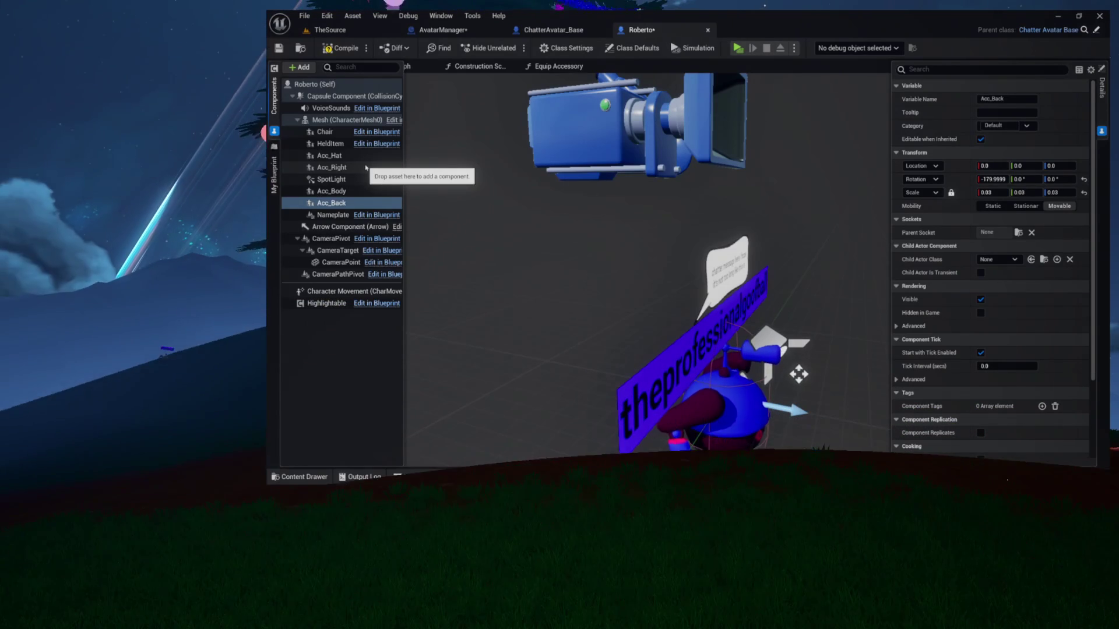
{"action": "left_click", "coordinate": [344, 204]}
{"action": "key", "text": "ctrl+d"}
{"action": "type", "text": "Acc_Face"}
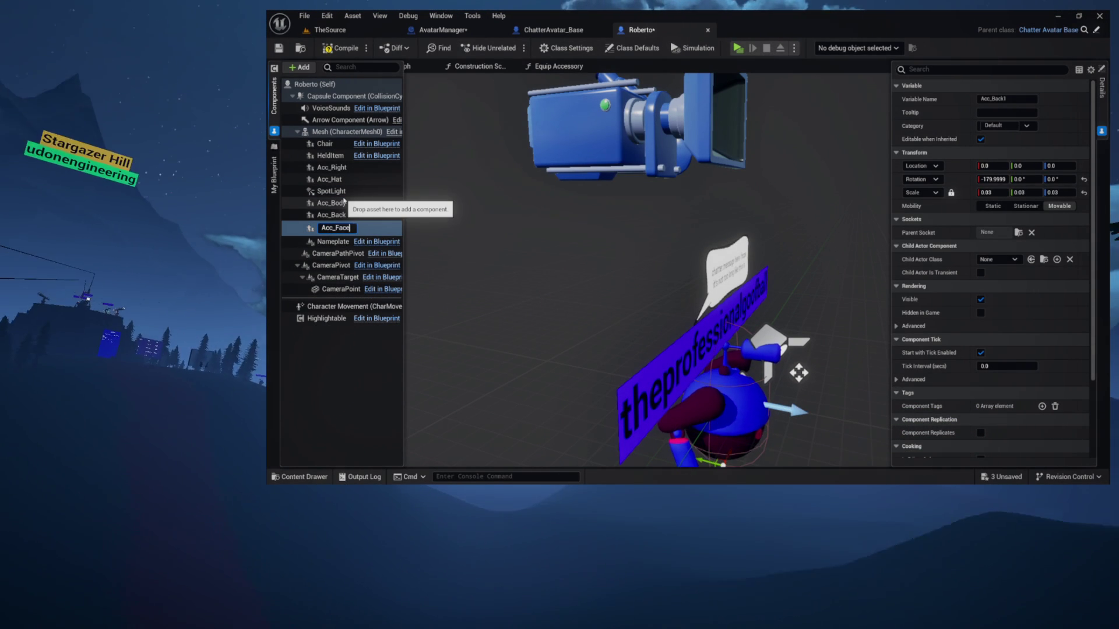
{"action": "key", "text": "Return"}
Step: Save the Roberto blueprint and go back to the Equip Accessory graph
{"action": "left_click", "coordinate": [332, 226]}
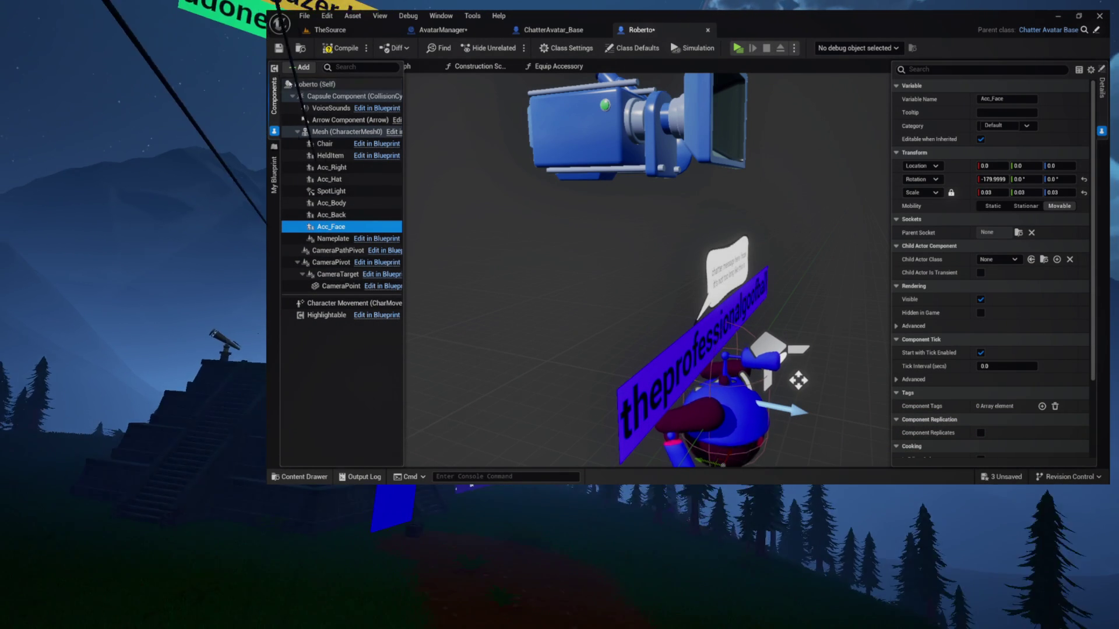
{"action": "key", "text": "ctrl+s"}
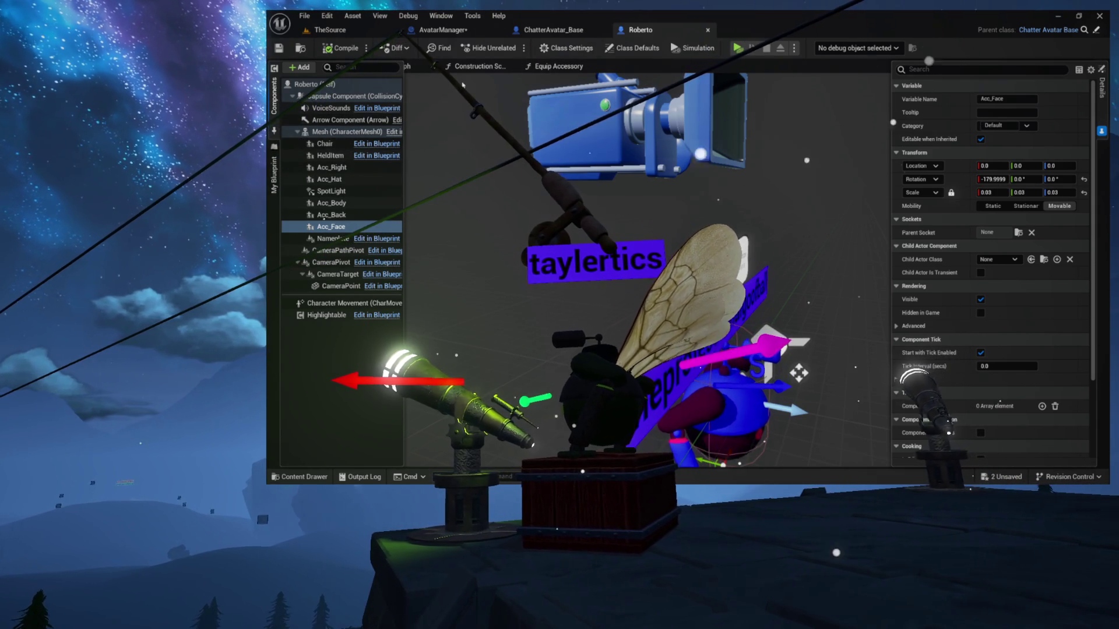
{"action": "left_click", "coordinate": [559, 66]}
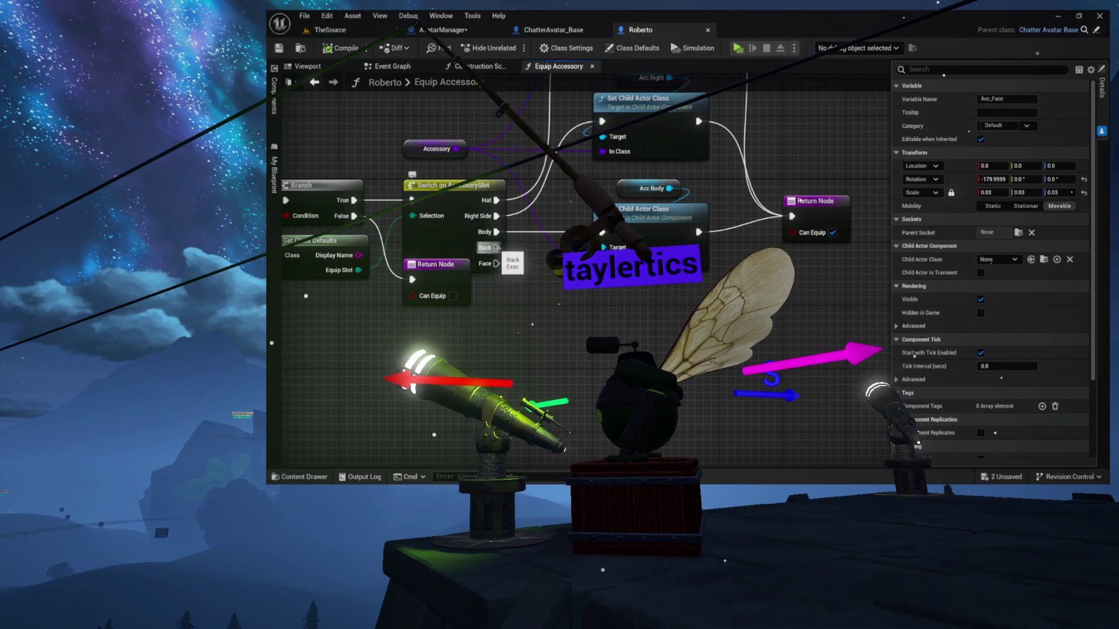
Step: Place Acc Back and Acc Face component references into the Equip Accessory graph
{"action": "left_click_drag", "start_coordinate": [495, 248], "coordinate": [620, 302]}
{"action": "key", "text": "Escape"}
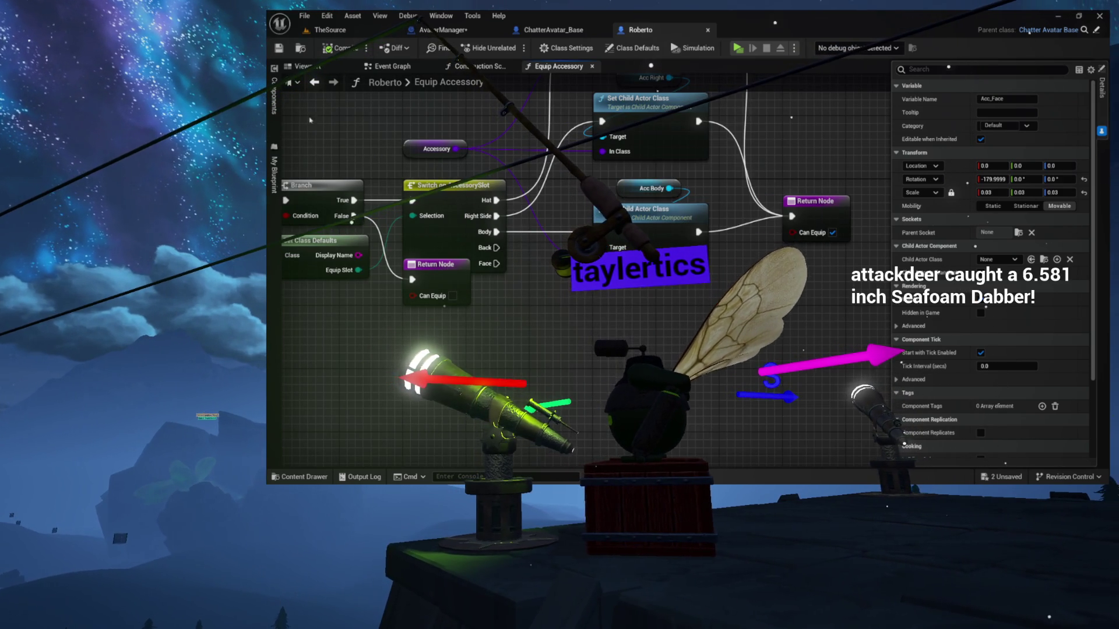
{"action": "left_click", "coordinate": [275, 107]}
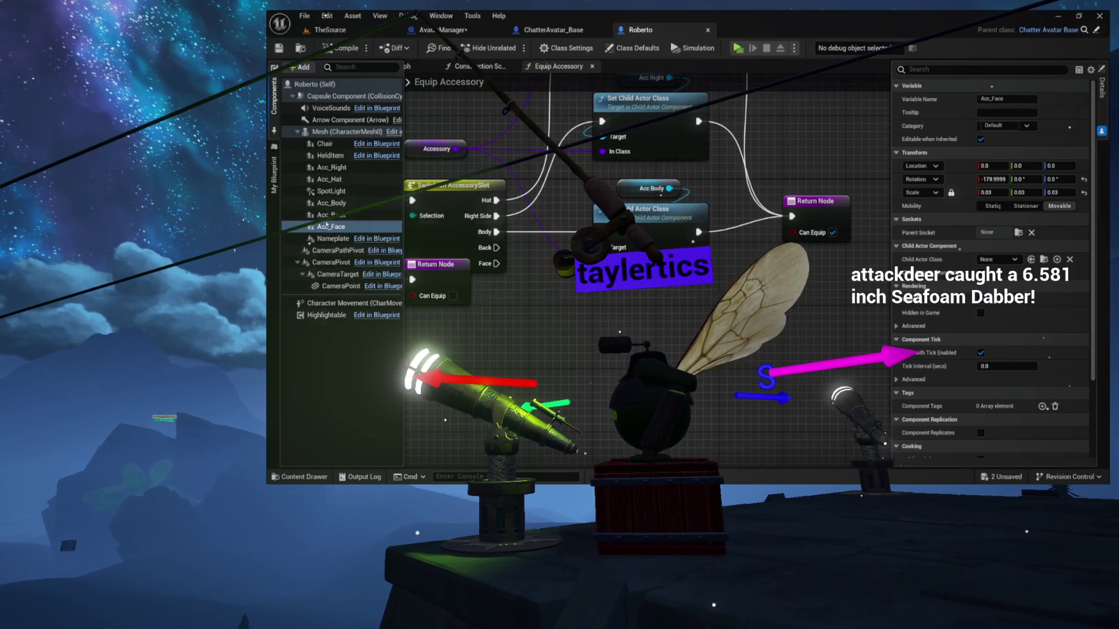
{"action": "left_click_drag", "start_coordinate": [329, 221], "coordinate": [607, 297]}
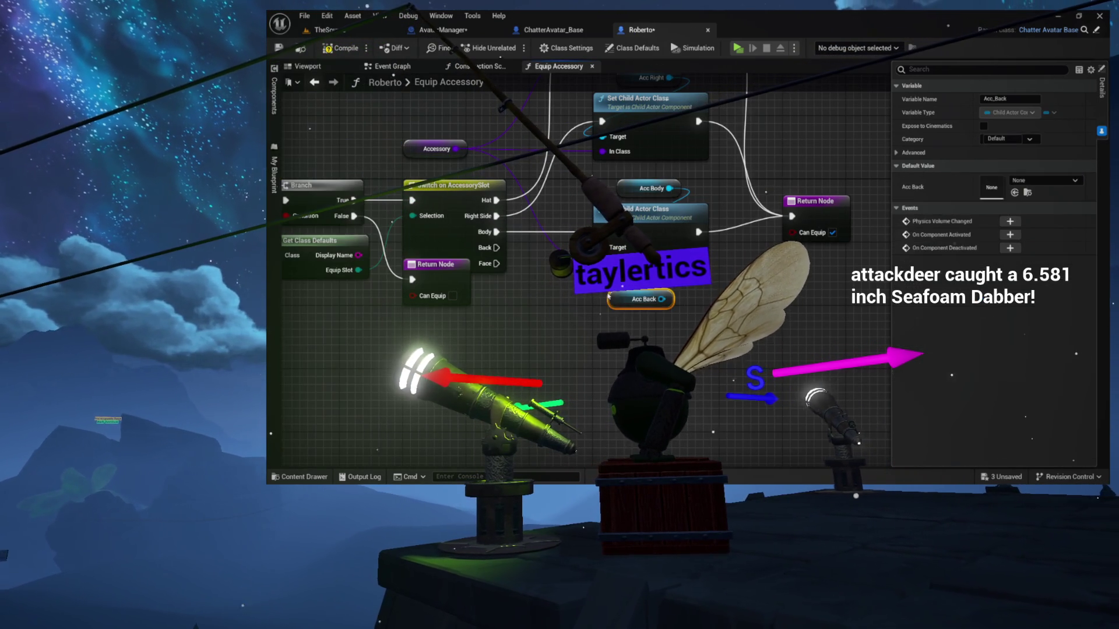
{"action": "left_click", "coordinate": [277, 110]}
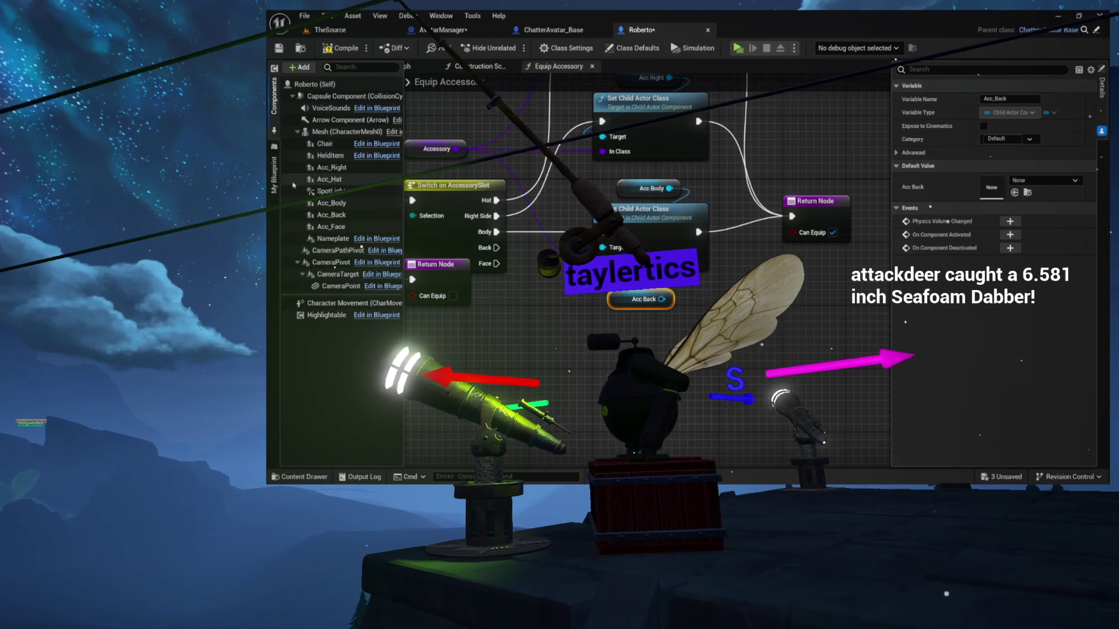
{"action": "mouse_move", "coordinate": [338, 235]}
{"action": "left_mouse_down"}
{"action": "mouse_move", "coordinate": [496, 327]}
{"action": "mouse_move", "coordinate": [641, 387]}
{"action": "left_mouse_up"}
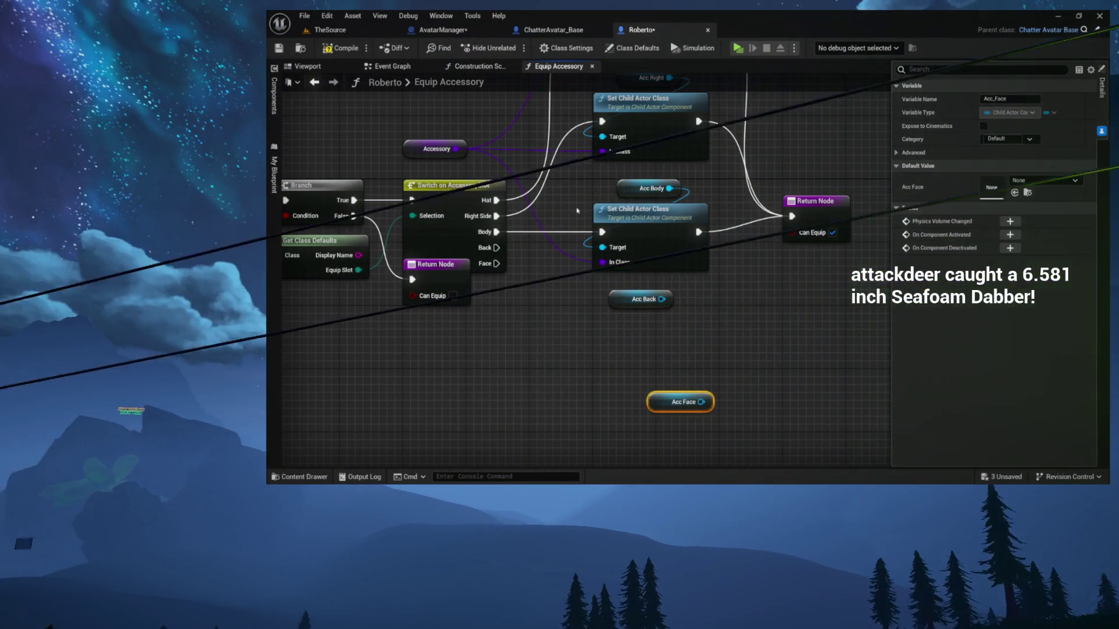
Step: Copy and paste the lower Set Child Actor Class node for the new slots
{"action": "left_click", "coordinate": [612, 224]}
{"action": "key", "text": "ctrl+c"}
{"action": "key", "text": "ctrl+v"}
{"action": "key", "text": "ctrl+v"}
Step: Wire the Back switch output through a Set Child Actor Class node to the Return Node
{"action": "mouse_move", "coordinate": [602, 443]}
{"action": "left_mouse_down"}
{"action": "mouse_move", "coordinate": [602, 320]}
{"action": "mouse_move", "coordinate": [593, 440]}
{"action": "left_mouse_up"}
{"action": "left_click_drag", "start_coordinate": [489, 244], "coordinate": [593, 332]}
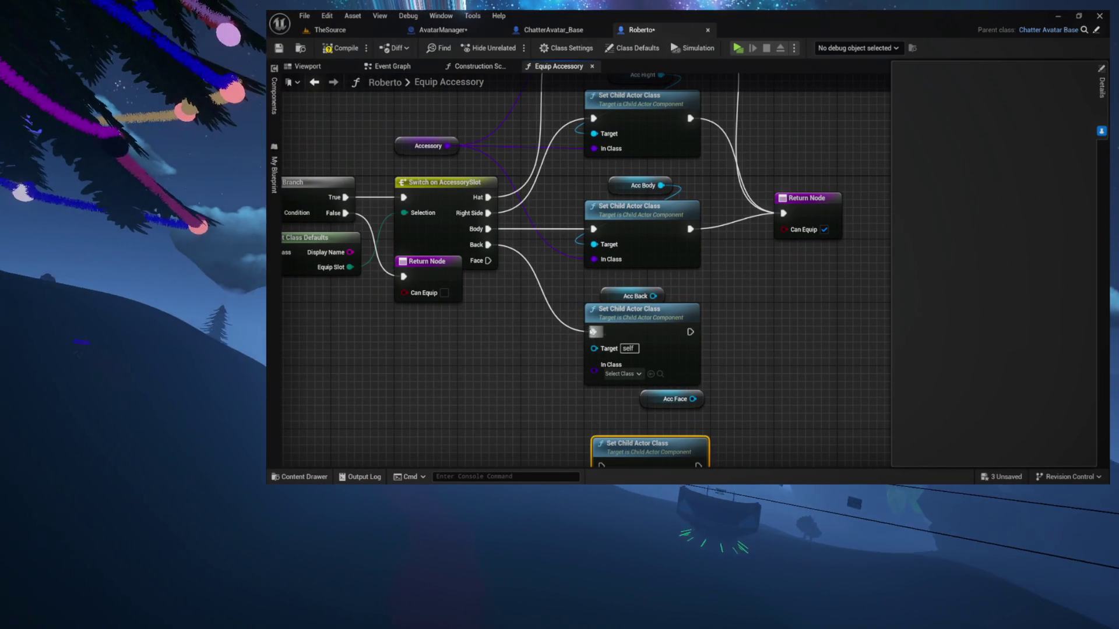
{"action": "mouse_move", "coordinate": [689, 331]}
{"action": "left_mouse_down"}
{"action": "mouse_move", "coordinate": [743, 280]}
{"action": "mouse_move", "coordinate": [783, 213]}
{"action": "left_mouse_up"}
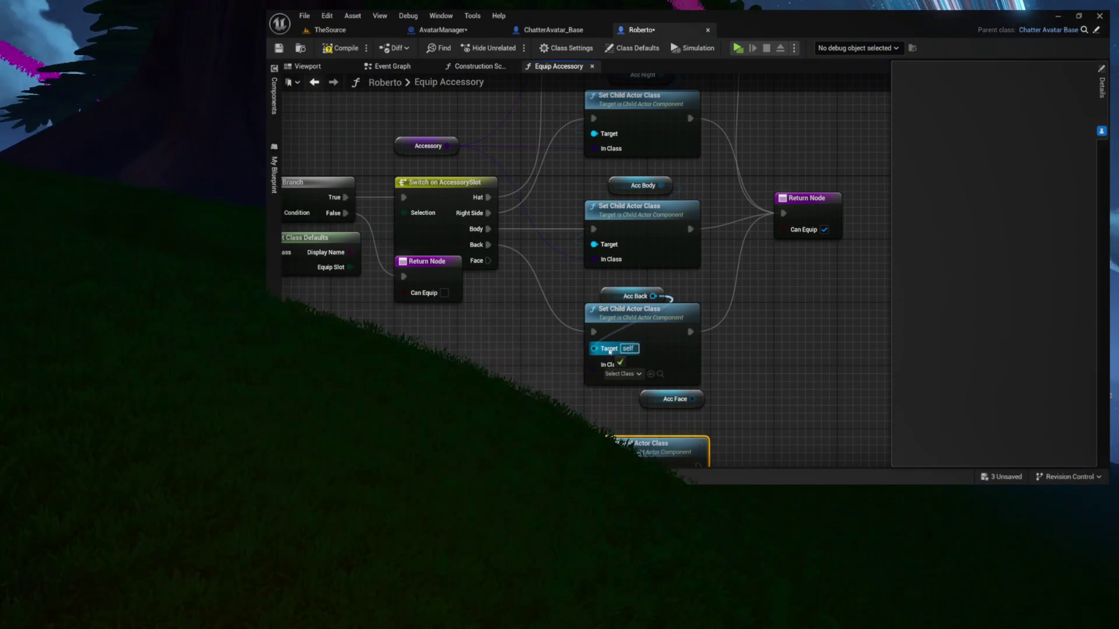
{"action": "left_click_drag", "start_coordinate": [651, 297], "coordinate": [650, 213]}
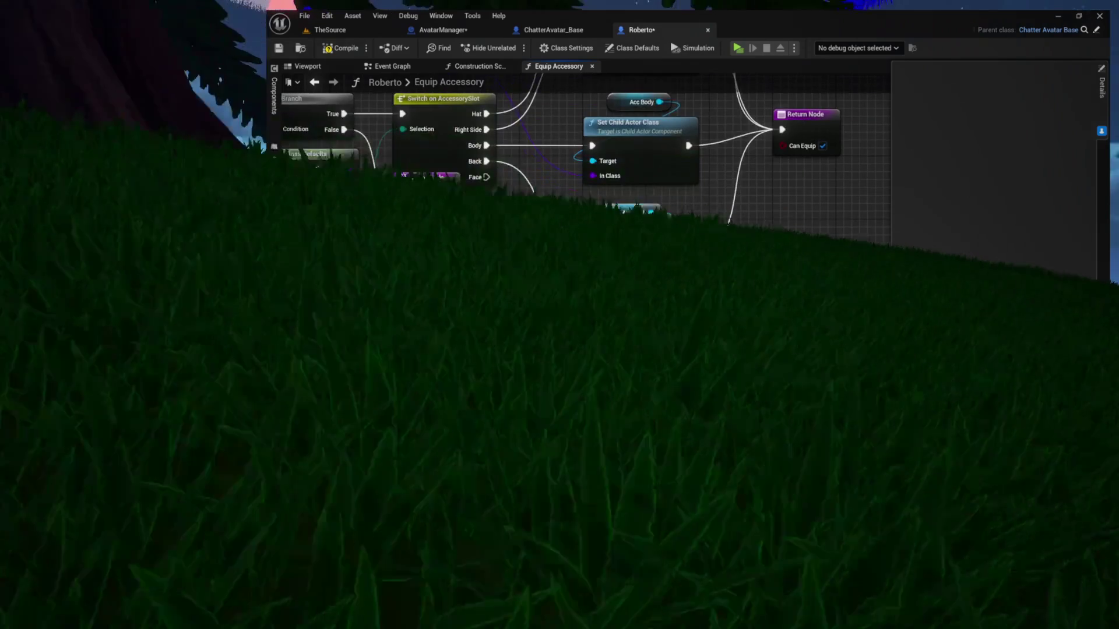
Step: Wire the Face output through the bottom Set Child Actor Class node to the Return Node
{"action": "left_click_drag", "start_coordinate": [667, 340], "coordinate": [601, 400]}
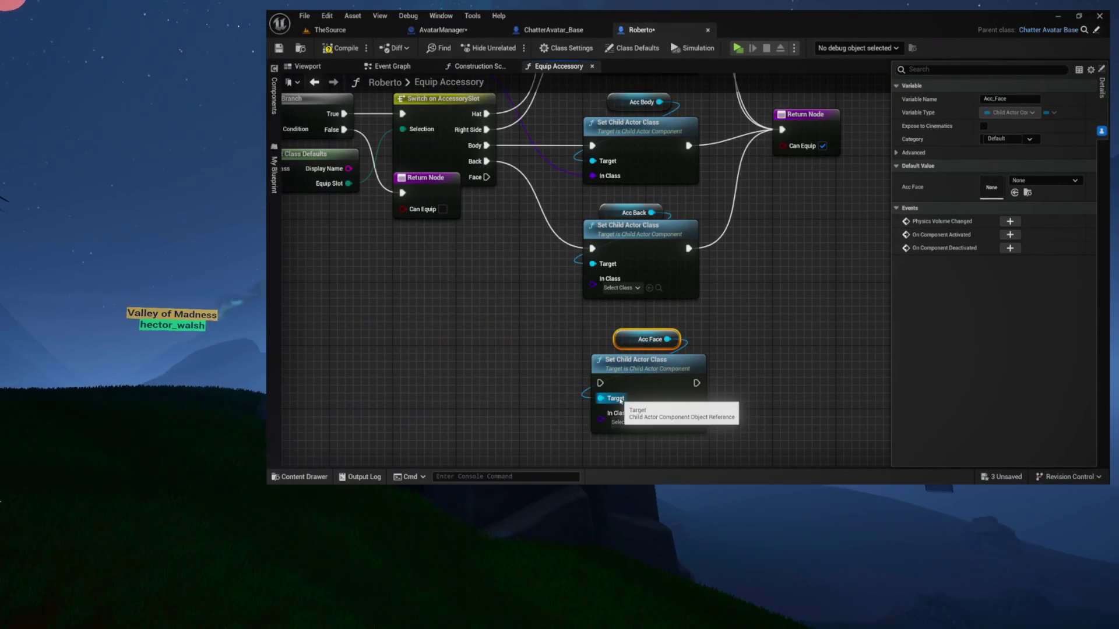
{"action": "left_click", "coordinate": [624, 359], "text": "shift"}
{"action": "left_click_drag", "start_coordinate": [623, 359], "coordinate": [615, 336]}
{"action": "mouse_move", "coordinate": [486, 177]}
{"action": "left_mouse_down"}
{"action": "mouse_move", "coordinate": [507, 187]}
{"action": "mouse_move", "coordinate": [582, 292]}
{"action": "mouse_move", "coordinate": [593, 360]}
{"action": "left_mouse_up"}
{"action": "mouse_move", "coordinate": [688, 359]}
{"action": "left_mouse_down"}
{"action": "mouse_move", "coordinate": [699, 369]}
{"action": "mouse_move", "coordinate": [783, 129]}
{"action": "left_mouse_up"}
{"action": "mouse_move", "coordinate": [579, 188]}
{"action": "left_mouse_down"}
{"action": "mouse_move", "coordinate": [658, 251]}
{"action": "mouse_move", "coordinate": [631, 308]}
{"action": "left_mouse_up"}
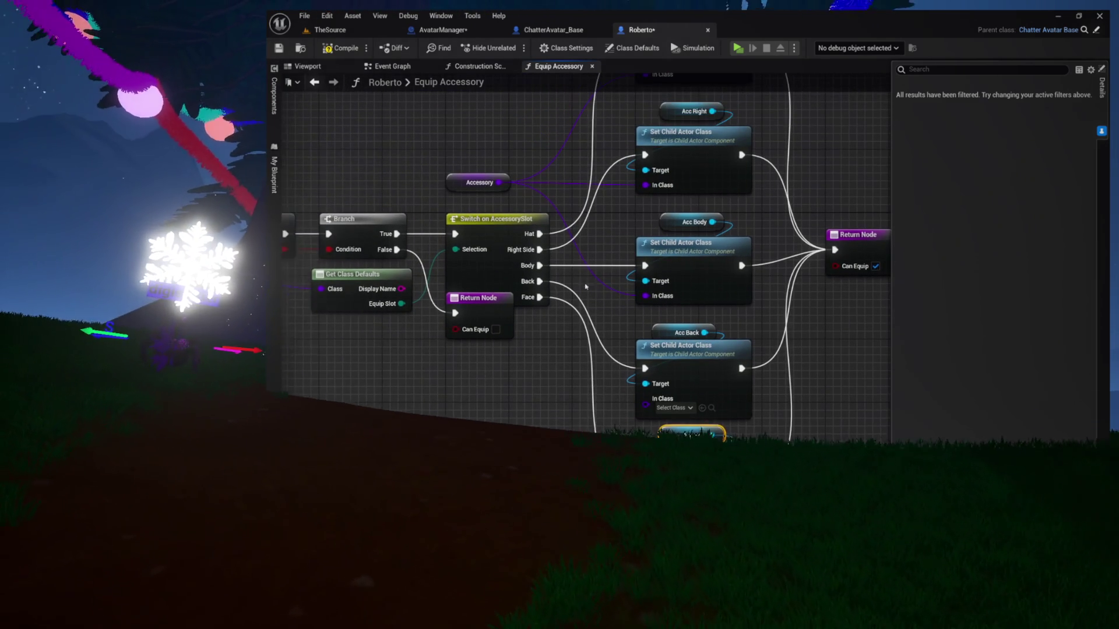
Step: Duplicate the Accessory getter and connect it to the new Set Child Actor Class In Class pins
{"action": "left_click", "coordinate": [461, 178]}
{"action": "key", "text": "ctrl+d"}
{"action": "left_click_drag", "start_coordinate": [461, 178], "coordinate": [448, 385]}
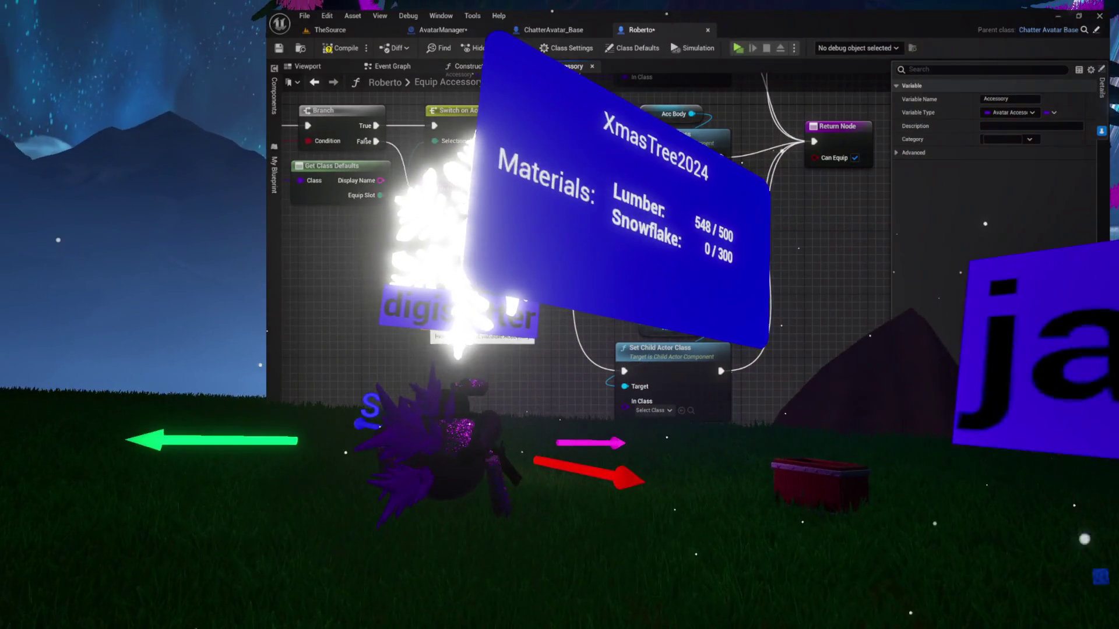
{"action": "mouse_move", "coordinate": [487, 310]}
{"action": "left_mouse_down"}
{"action": "mouse_move", "coordinate": [566, 387]}
{"action": "mouse_move", "coordinate": [625, 401]}
{"action": "left_mouse_up"}
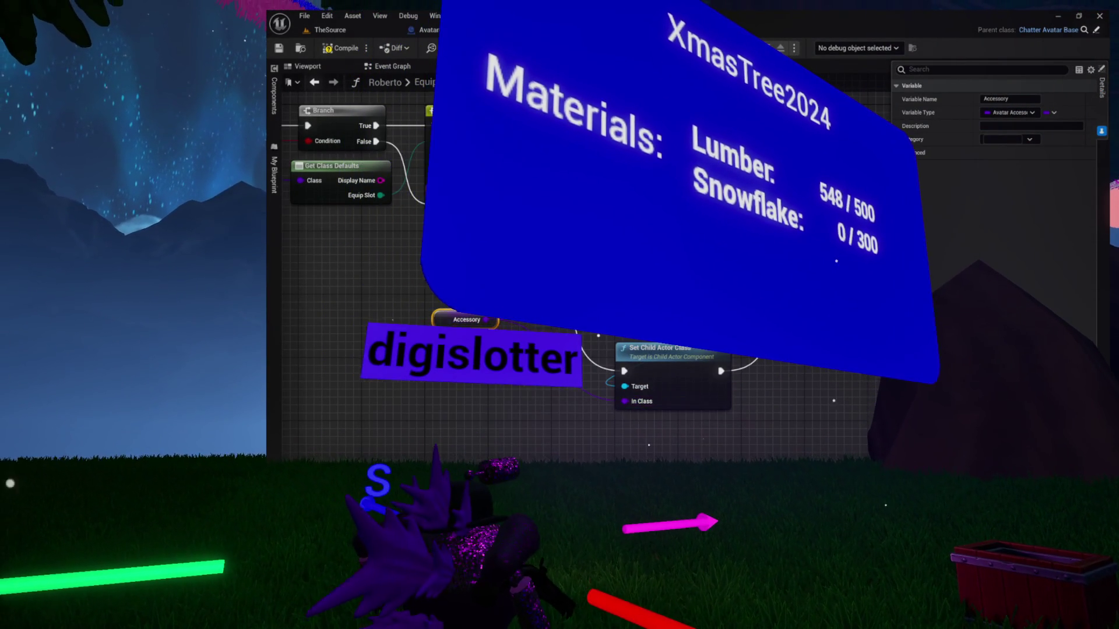
{"action": "mouse_move", "coordinate": [451, 326]}
{"action": "left_mouse_down"}
{"action": "mouse_move", "coordinate": [466, 337]}
{"action": "mouse_move", "coordinate": [429, 322]}
{"action": "mouse_move", "coordinate": [429, 270]}
{"action": "mouse_move", "coordinate": [411, 222]}
{"action": "mouse_move", "coordinate": [525, 292]}
{"action": "mouse_move", "coordinate": [690, 367]}
{"action": "left_mouse_up"}
{"action": "scroll", "coordinate": [690, 368], "scroll_direction": "up", "scroll_amount": 4}
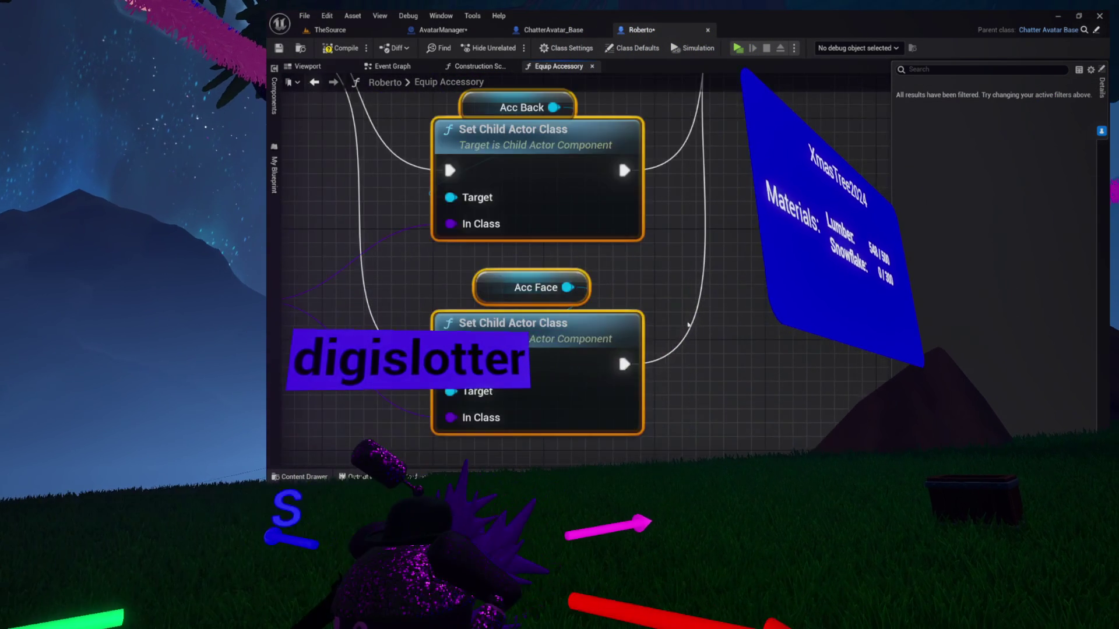
Step: Inspect the Back branch's Set Child Actor Class node and nudge the Acc Back node slightly up
{"action": "left_click", "coordinate": [703, 352]}
{"action": "left_click_drag", "start_coordinate": [703, 352], "coordinate": [807, 298]}
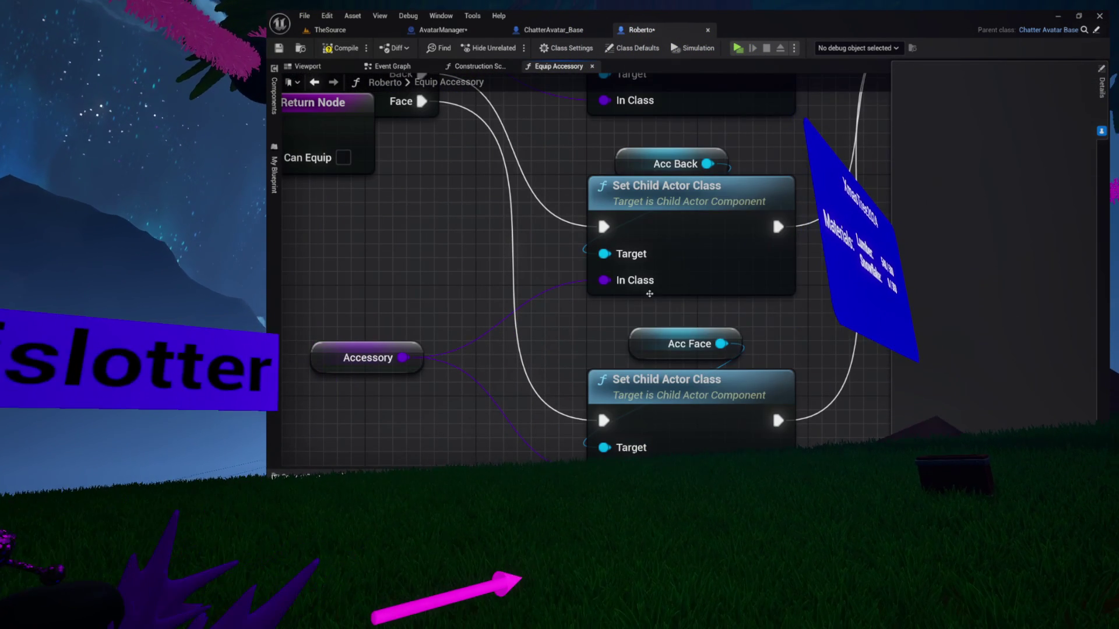
{"action": "left_click", "coordinate": [649, 208]}
{"action": "scroll", "coordinate": [500, 344], "scroll_direction": "down", "scroll_amount": 5}
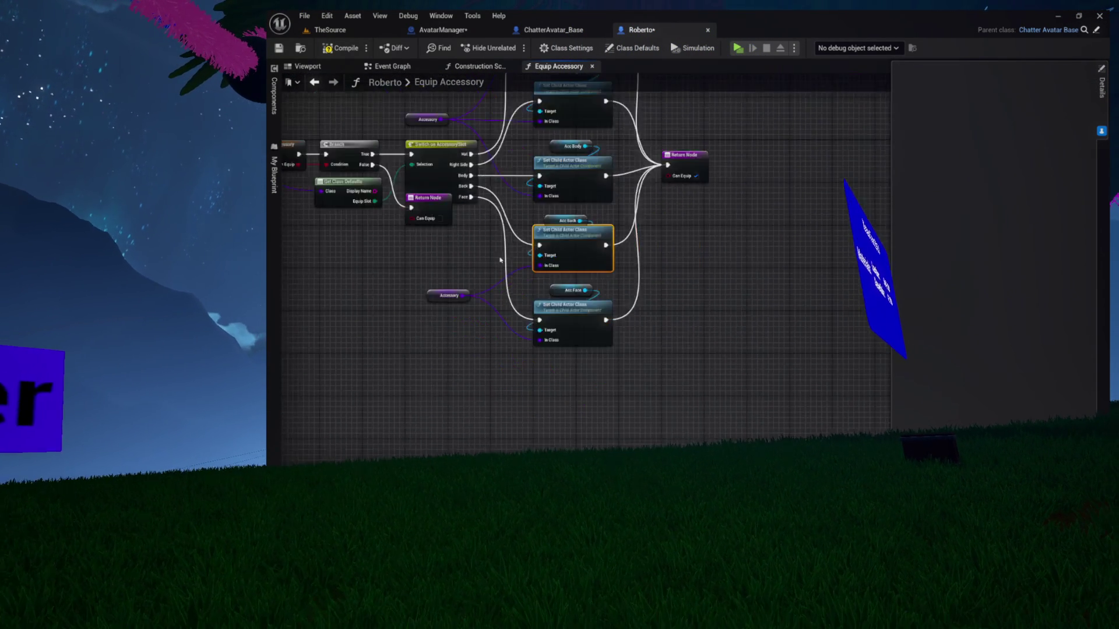
{"action": "scroll", "coordinate": [500, 345], "scroll_direction": "up", "scroll_amount": 2}
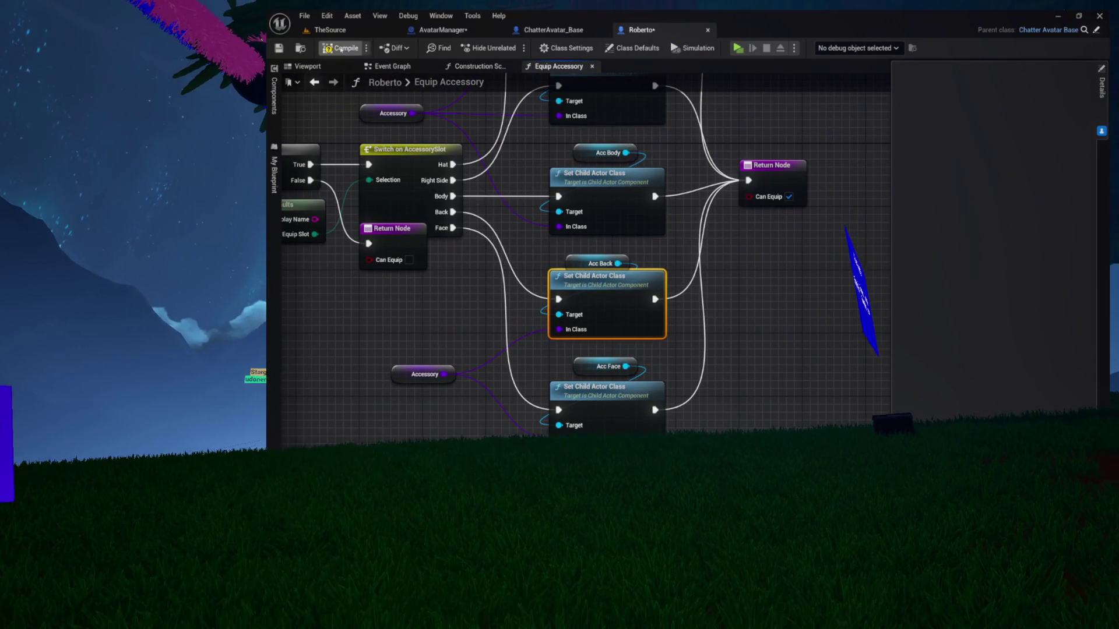
{"action": "left_click_drag", "start_coordinate": [528, 210], "coordinate": [516, 244]}
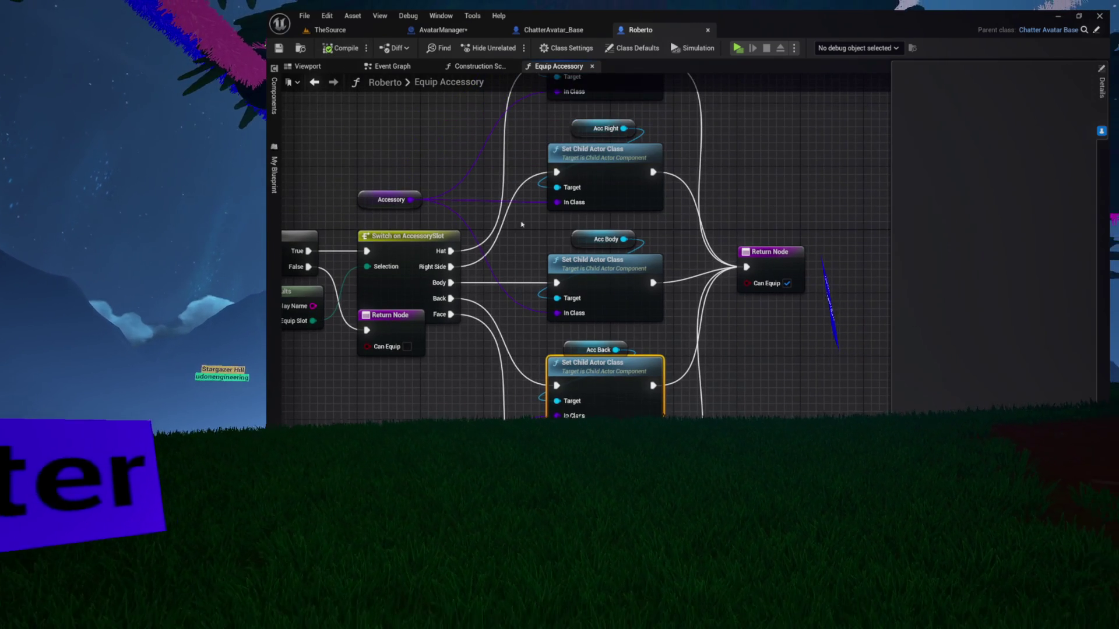
{"action": "left_click_drag", "start_coordinate": [518, 346], "coordinate": [534, 266]}
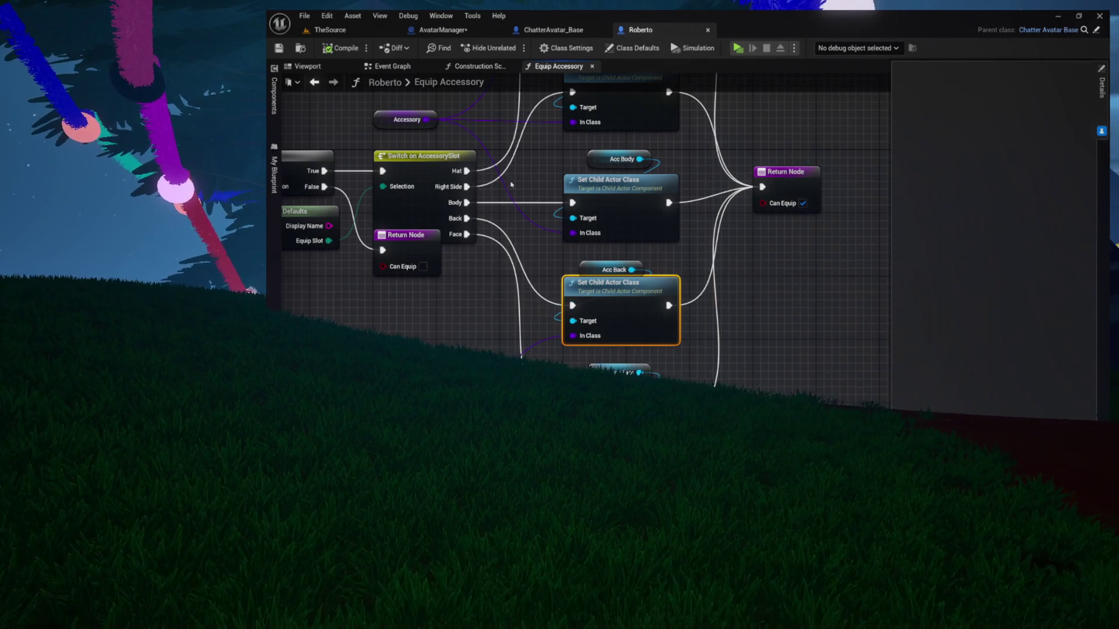
{"action": "left_click", "coordinate": [546, 253]}
{"action": "left_click_drag", "start_coordinate": [585, 270], "coordinate": [586, 262]}
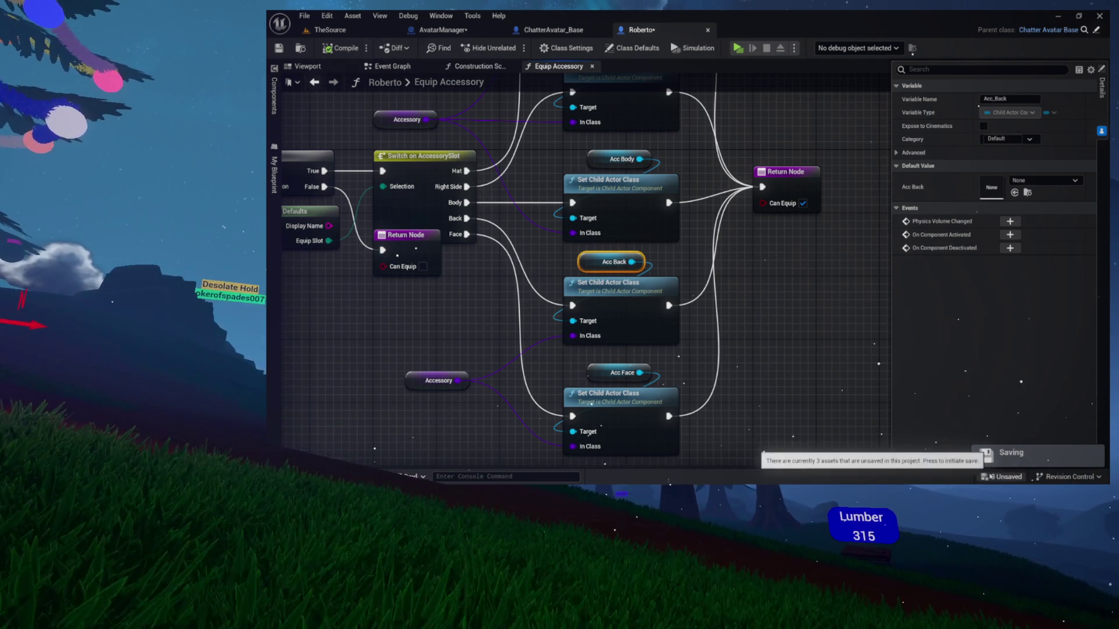
Step: Save AvatarManager, AvatarSave and Roberto from the Save Content dialog
{"action": "left_click", "coordinate": [987, 454]}
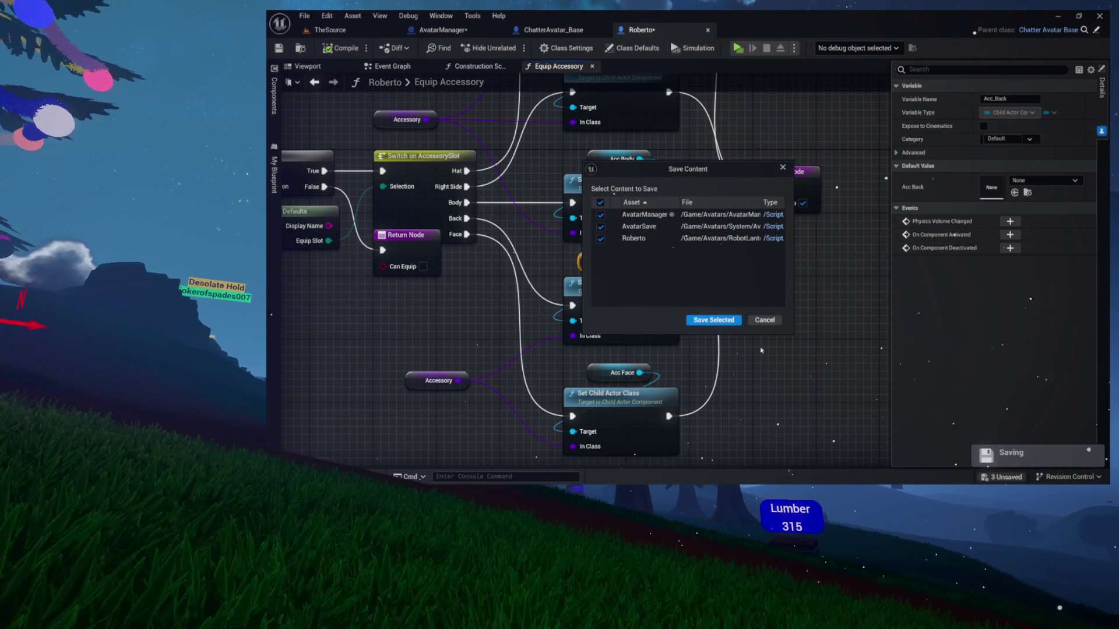
{"action": "left_click", "coordinate": [730, 322]}
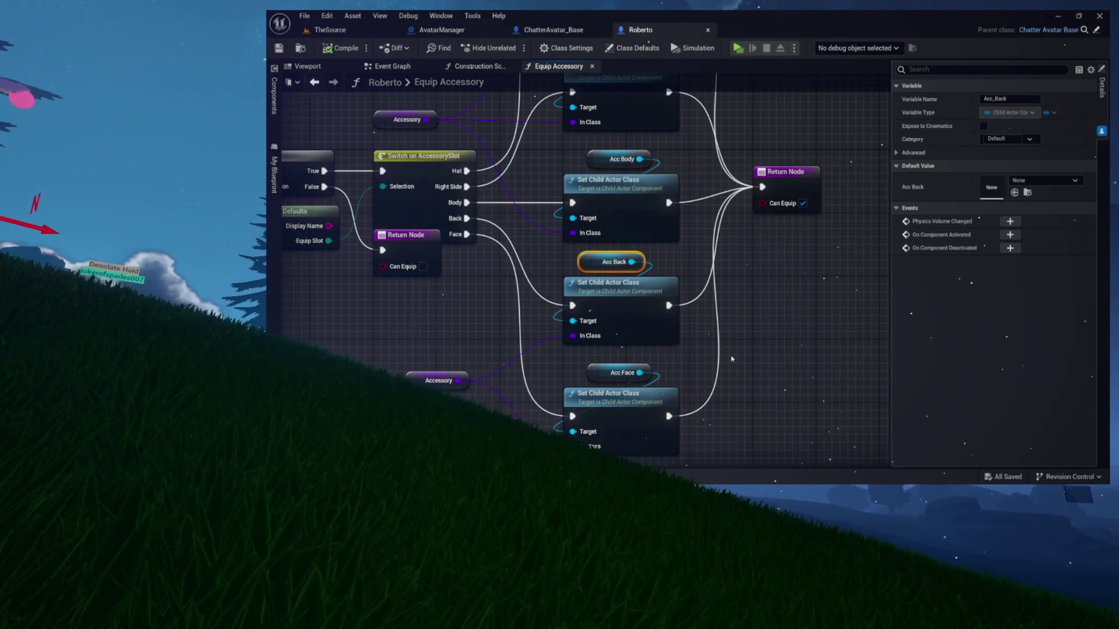
Step: Lower the final Return Node slightly and compile the Roberto blueprint
{"action": "left_click_drag", "start_coordinate": [797, 330], "coordinate": [762, 387]}
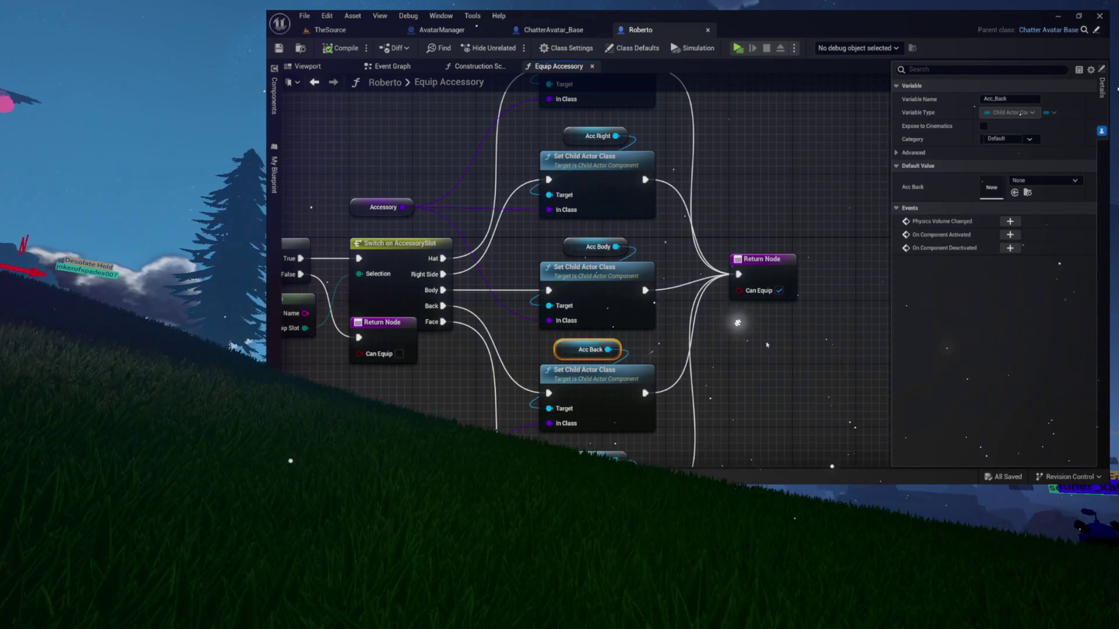
{"action": "left_click_drag", "start_coordinate": [765, 277], "coordinate": [765, 287]}
{"action": "mouse_move", "coordinate": [741, 241]}
{"action": "left_mouse_down"}
{"action": "mouse_move", "coordinate": [782, 239]}
{"action": "mouse_move", "coordinate": [702, 219]}
{"action": "left_mouse_up"}
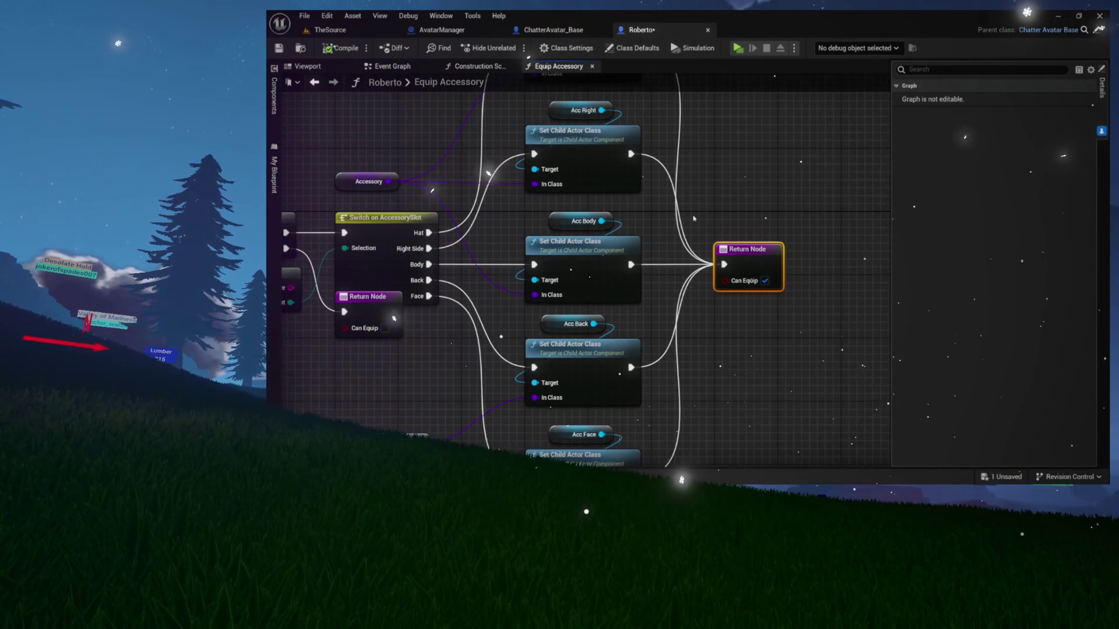
{"action": "left_click", "coordinate": [336, 54]}
{"action": "mouse_move", "coordinate": [762, 366]}
{"action": "left_mouse_down"}
{"action": "mouse_move", "coordinate": [748, 271]}
{"action": "mouse_move", "coordinate": [737, 357]}
{"action": "mouse_move", "coordinate": [741, 268]}
{"action": "left_mouse_up"}
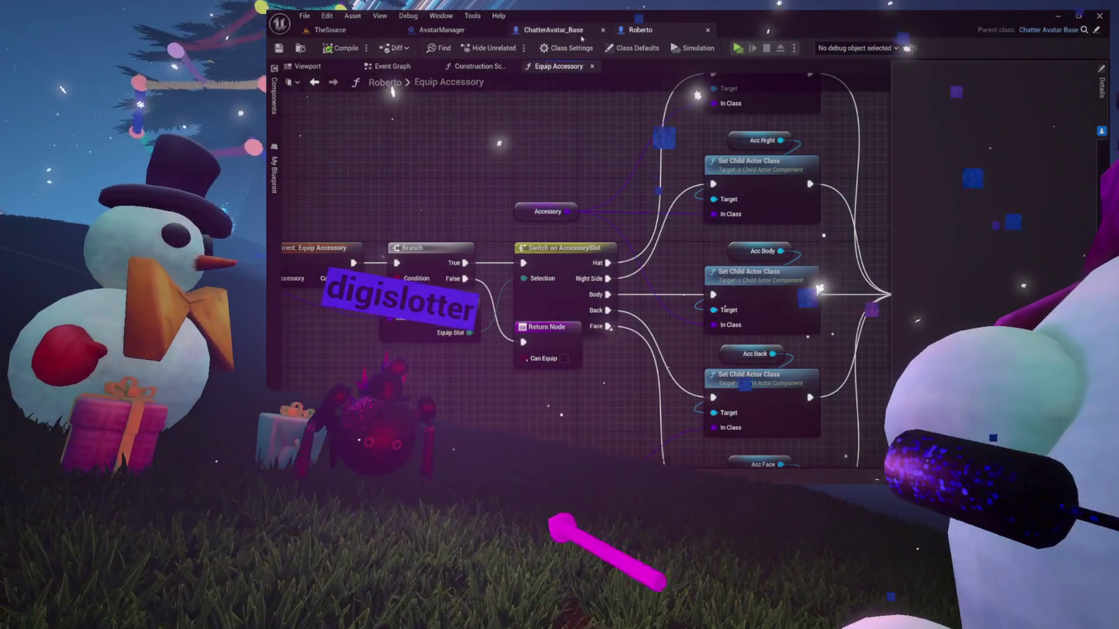
Step: Switch to the ChatterAvatar_Base blueprint and zoom into its graph
{"action": "left_click", "coordinate": [553, 30]}
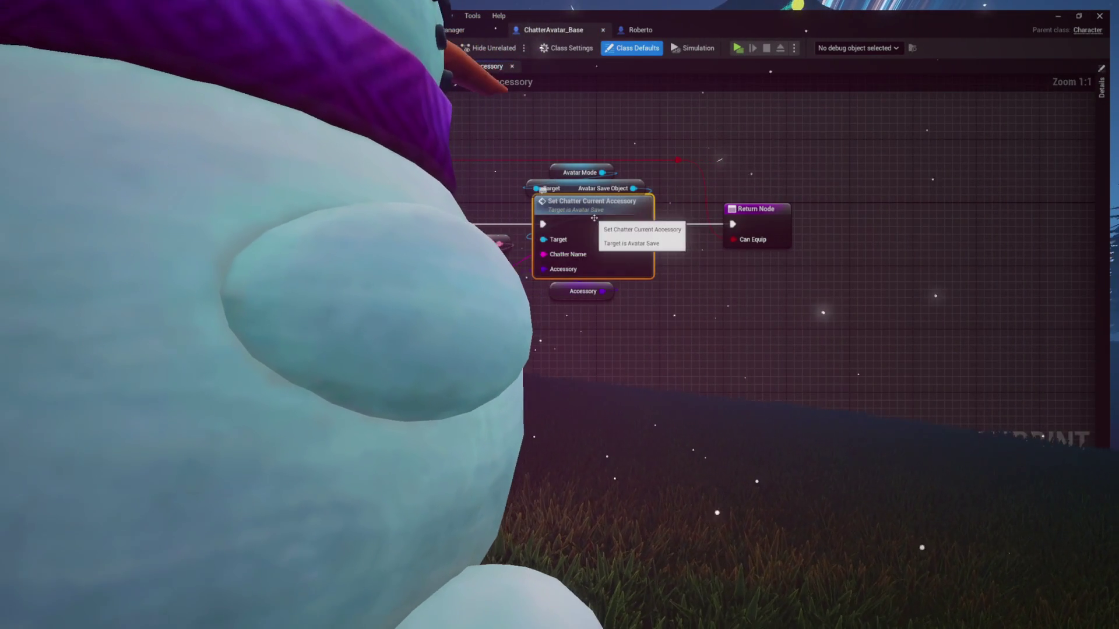
{"action": "scroll", "coordinate": [647, 198], "scroll_direction": "up", "scroll_amount": 3}
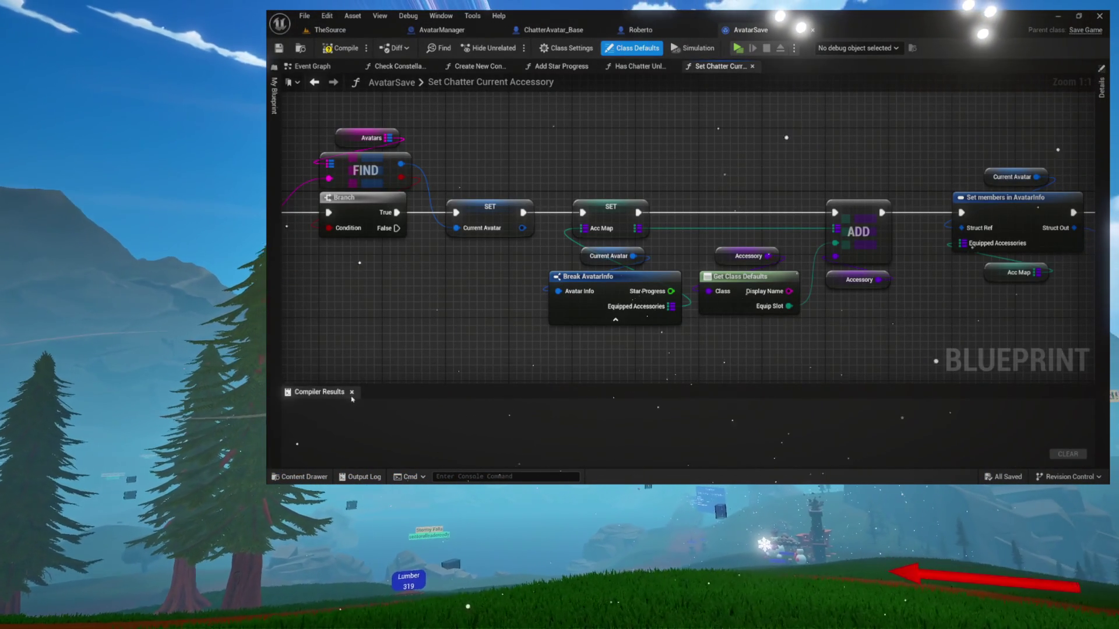
Step: Close the Compiler Results panel after compiling AvatarSave
{"action": "left_click", "coordinate": [351, 392]}
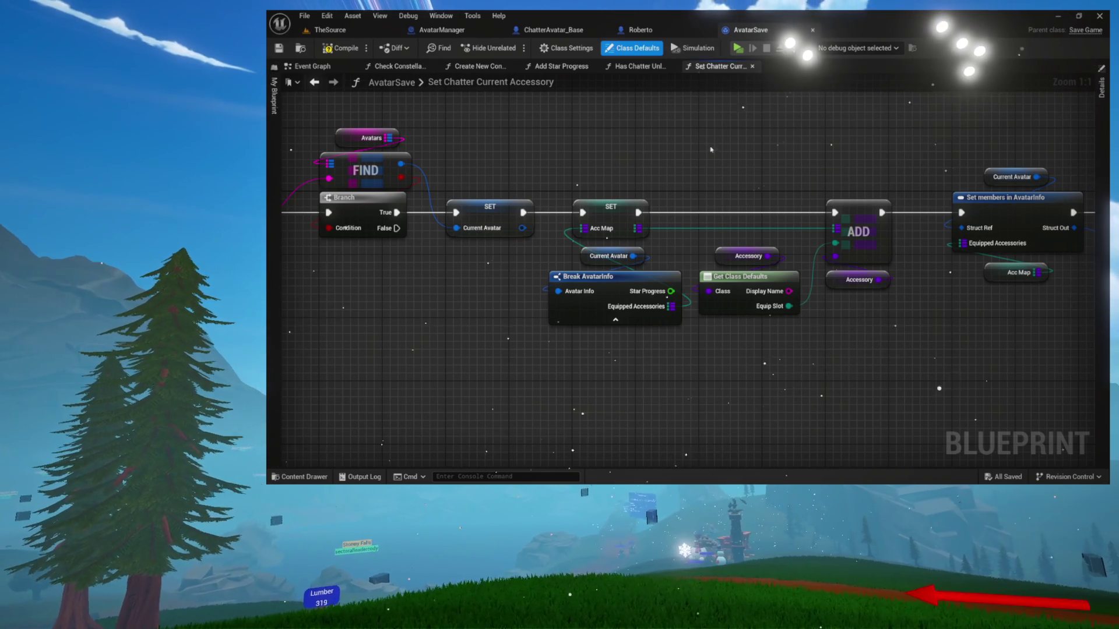
Step: Pan the Set Chatter Current Accessory graph across its nodes back to the function entry node
{"action": "left_click_drag", "start_coordinate": [711, 151], "coordinate": [577, 153]}
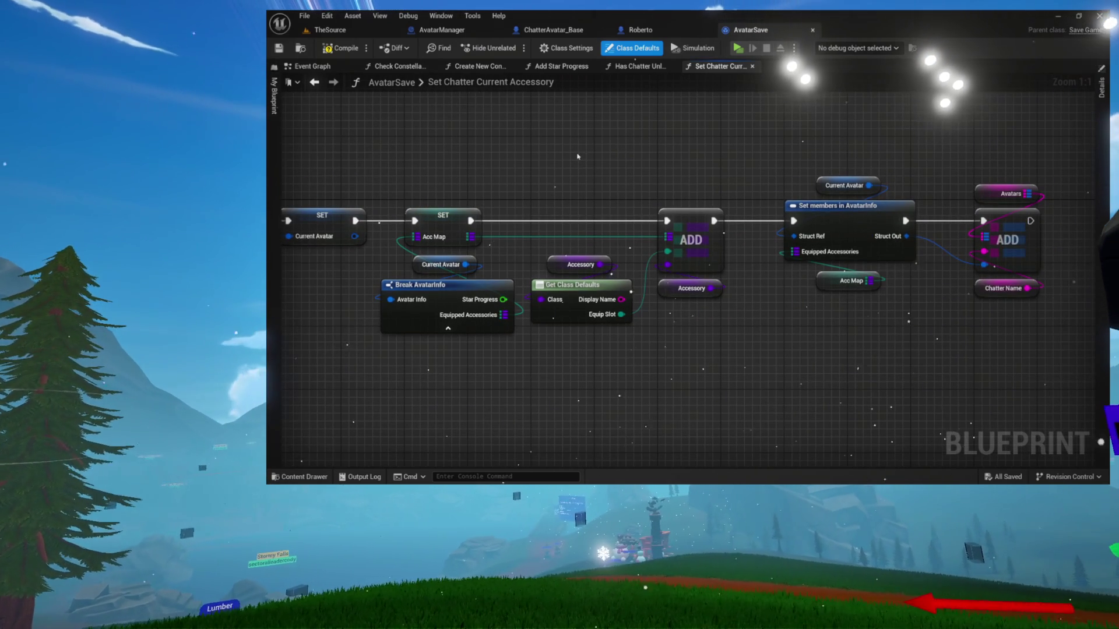
{"action": "mouse_move", "coordinate": [580, 155]}
{"action": "left_mouse_down"}
{"action": "mouse_move", "coordinate": [484, 160]}
{"action": "mouse_move", "coordinate": [830, 165]}
{"action": "left_mouse_up"}
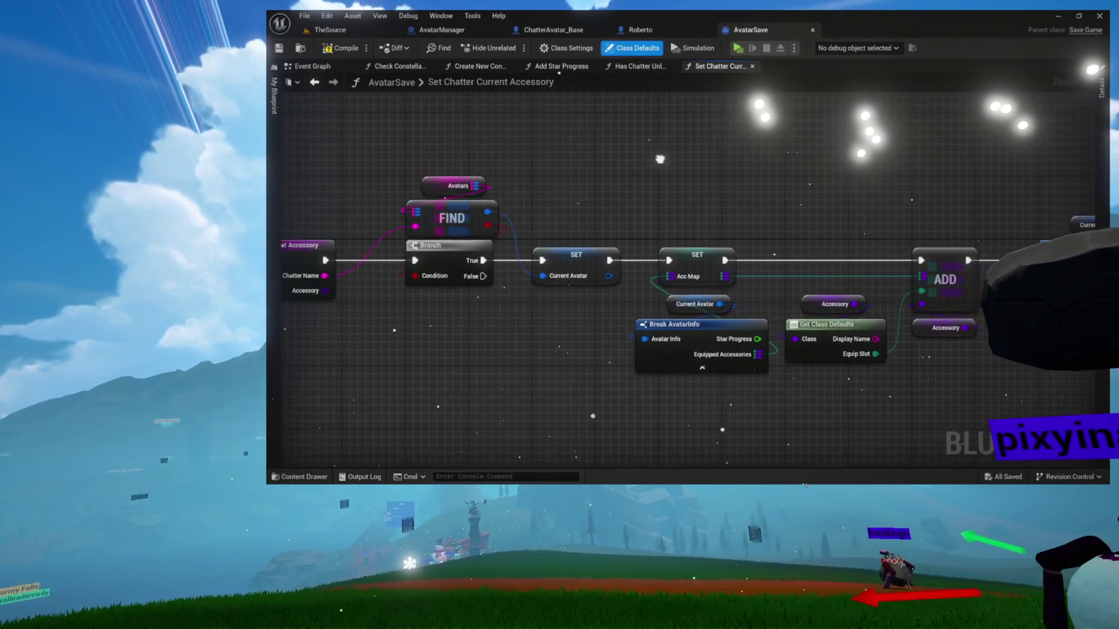
{"action": "left_click_drag", "start_coordinate": [647, 160], "coordinate": [828, 158]}
{"action": "left_click_drag", "start_coordinate": [609, 156], "coordinate": [677, 153]}
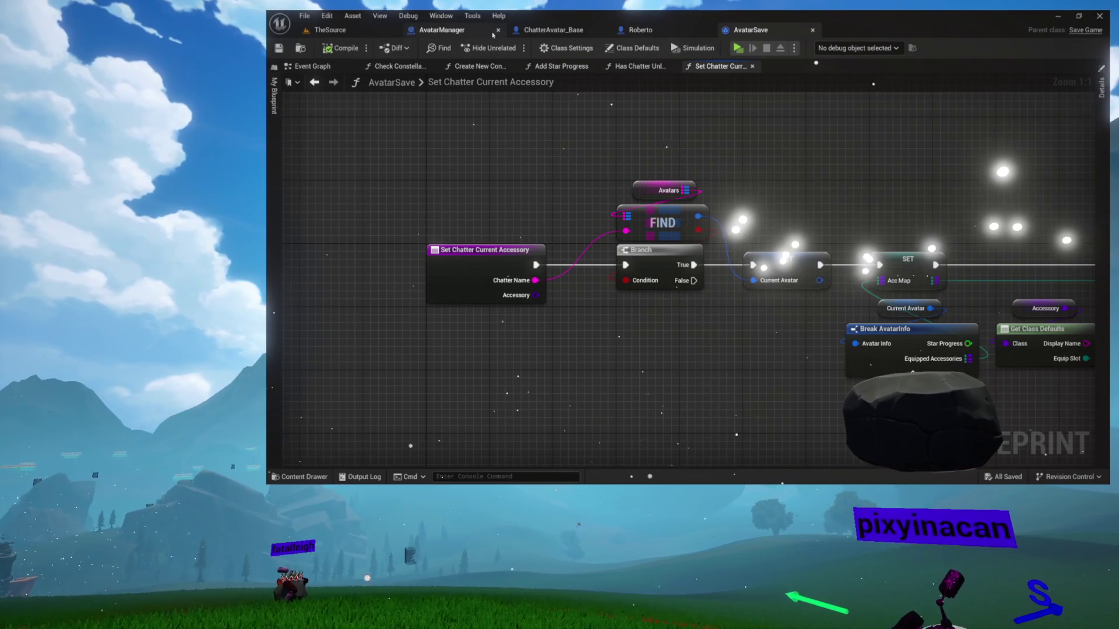
Step: Browse to Avatars > Accessories > Discovery in the Content Browser and open the BatWings blueprint
{"action": "left_click", "coordinate": [301, 48]}
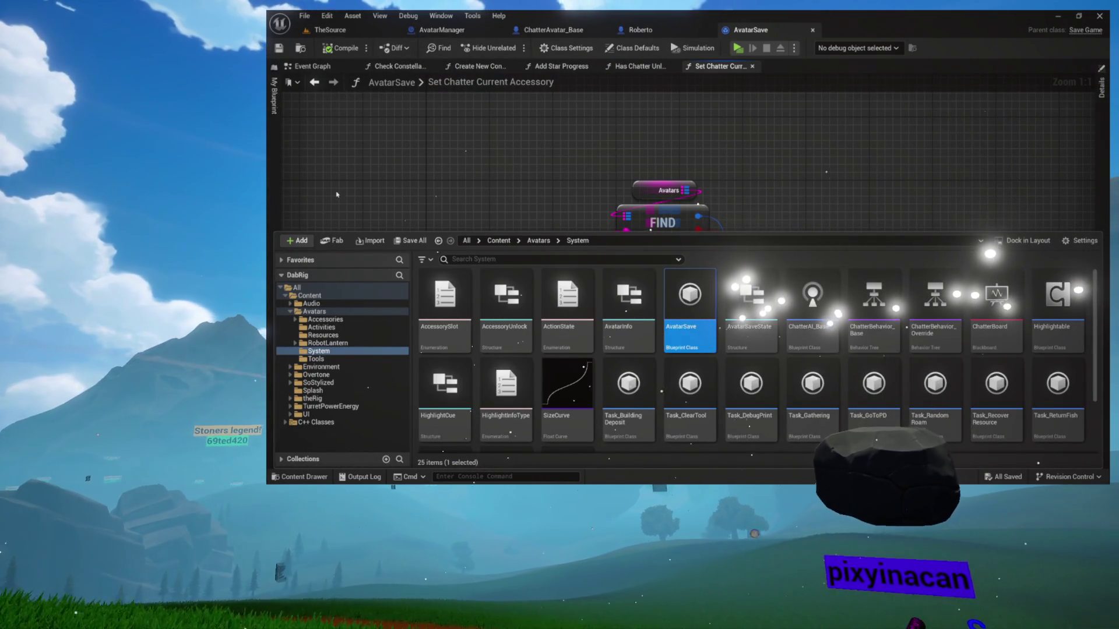
{"action": "left_click", "coordinate": [293, 314]}
{"action": "left_click", "coordinate": [324, 320]}
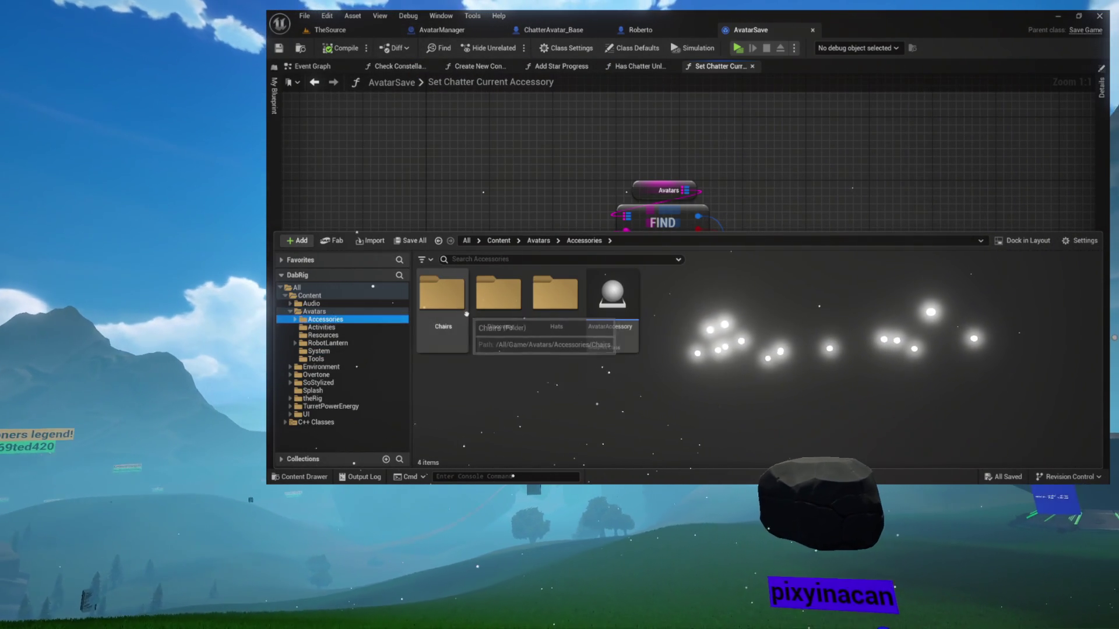
{"action": "double_click", "coordinate": [498, 294]}
{"action": "scroll", "coordinate": [649, 325], "scroll_direction": "down", "scroll_amount": 2}
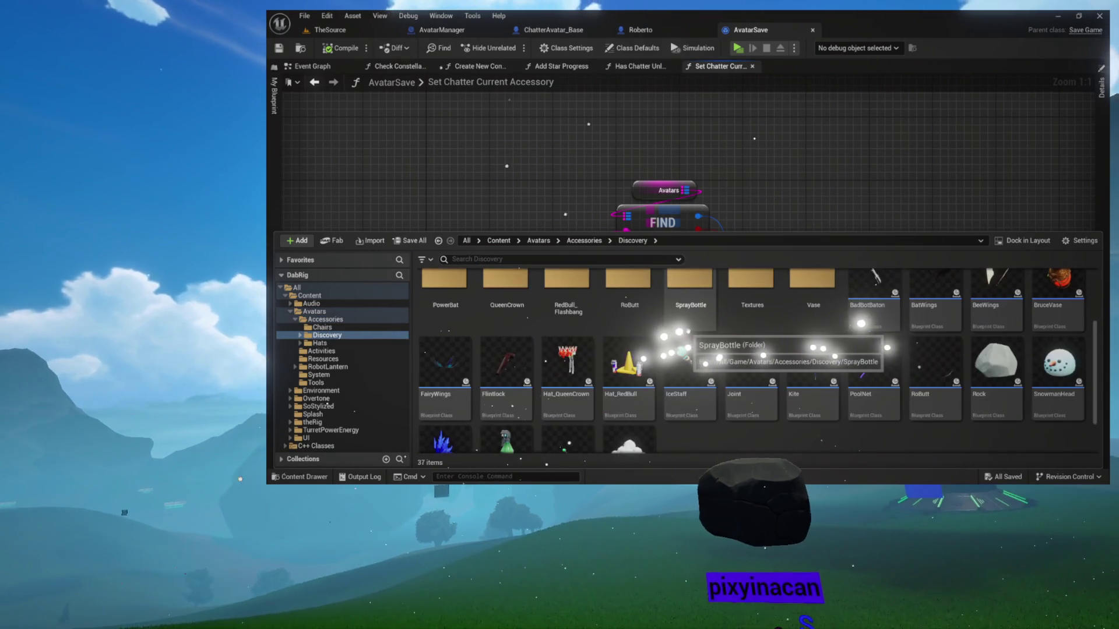
{"action": "double_click", "coordinate": [935, 327]}
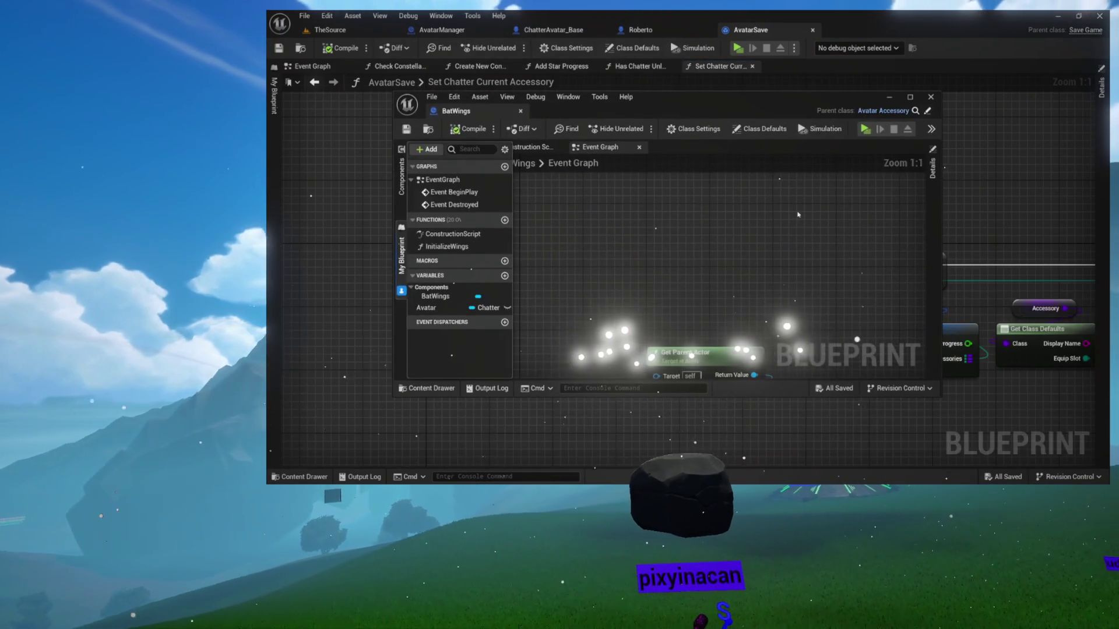
Step: Dock the BatWings editor into the main tab bar and show its Class Defaults
{"action": "mouse_move", "coordinate": [459, 111]}
{"action": "left_mouse_down"}
{"action": "mouse_move", "coordinate": [816, 64]}
{"action": "mouse_move", "coordinate": [871, 33]}
{"action": "left_mouse_up"}
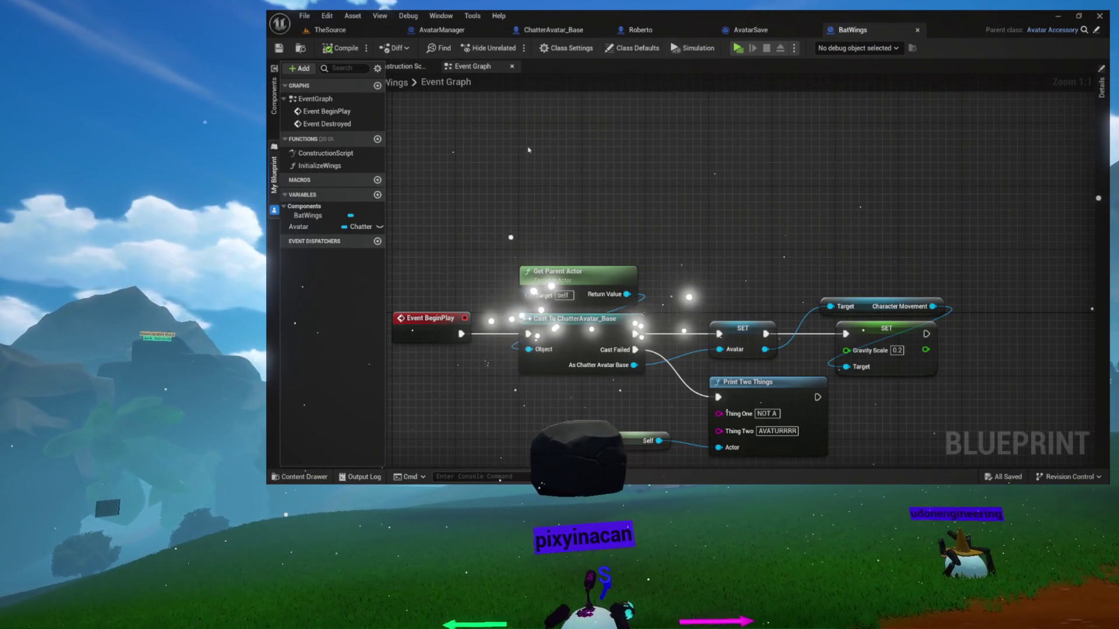
{"action": "left_click", "coordinate": [637, 49]}
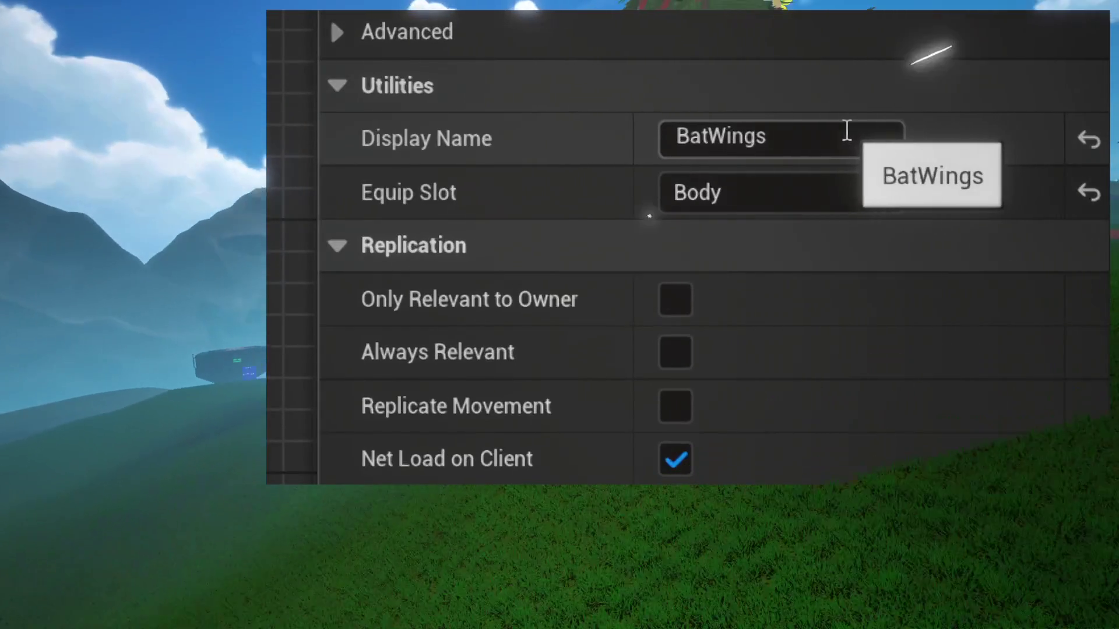
Step: Change the BatWings Equip Slot from Body to Back
{"action": "left_click", "coordinate": [761, 203]}
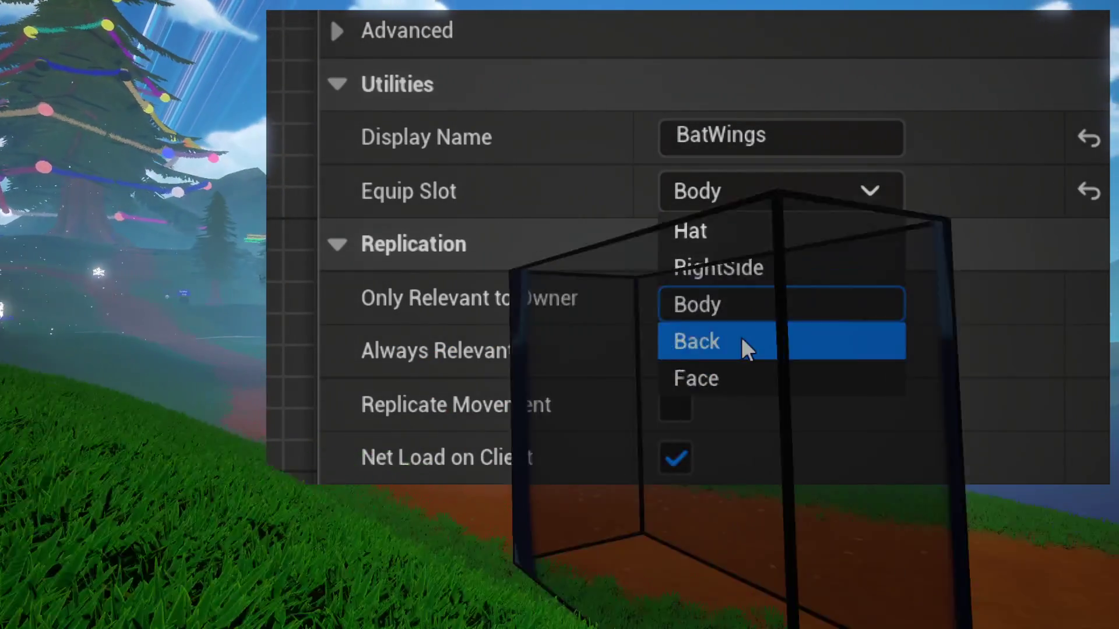
{"action": "left_click", "coordinate": [743, 339]}
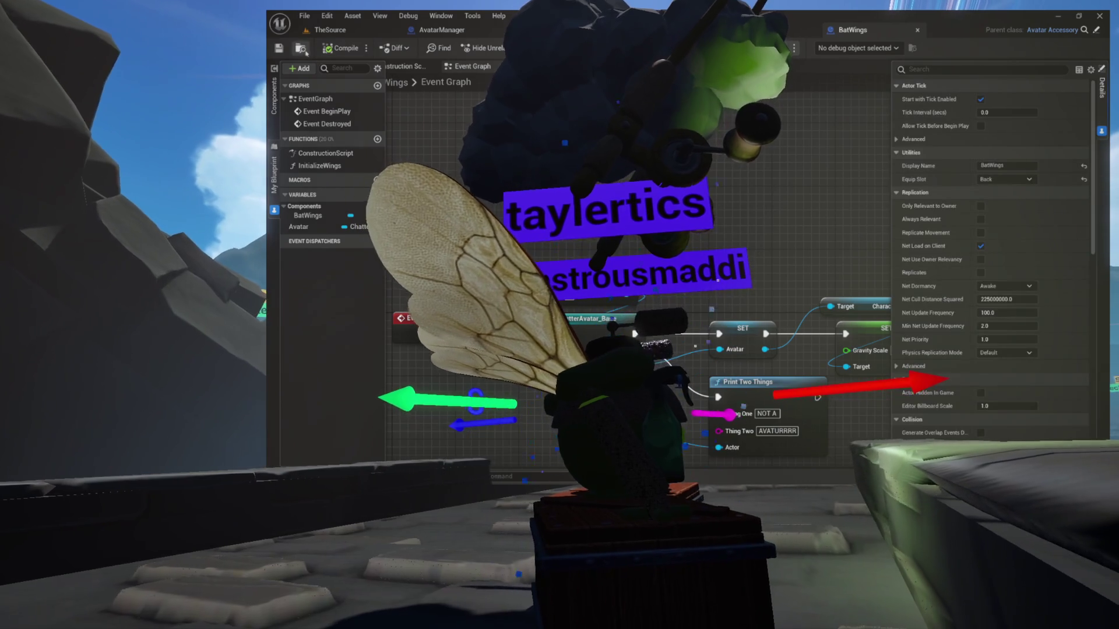
Step: Open the BeeWings blueprint and preview its wings in the Viewport and Class Defaults
{"action": "left_click", "coordinate": [301, 49]}
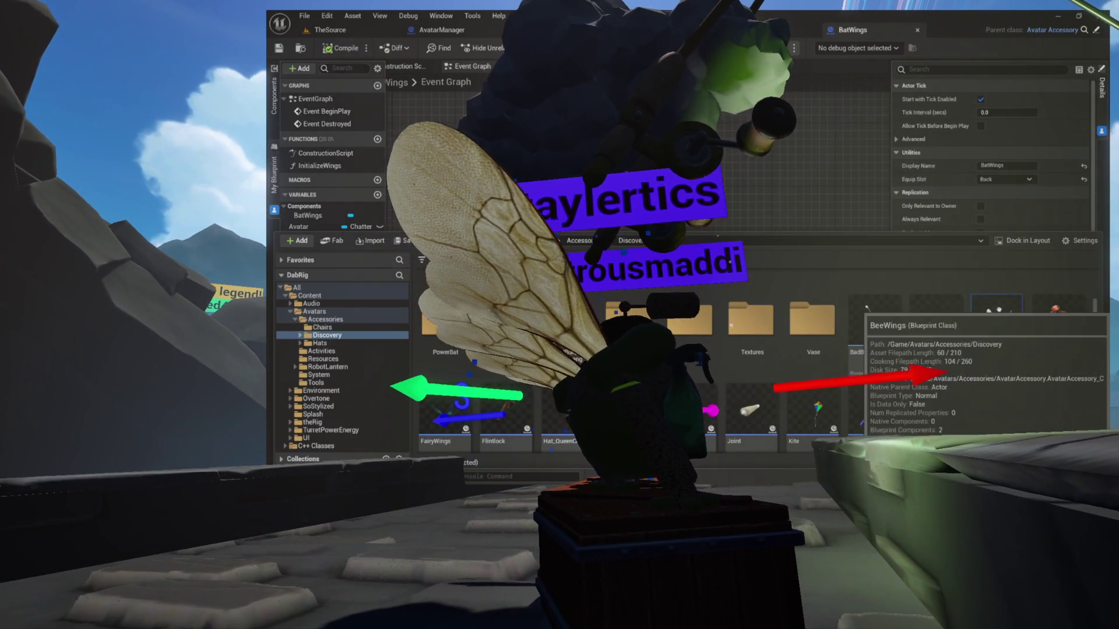
{"action": "double_click", "coordinate": [935, 309]}
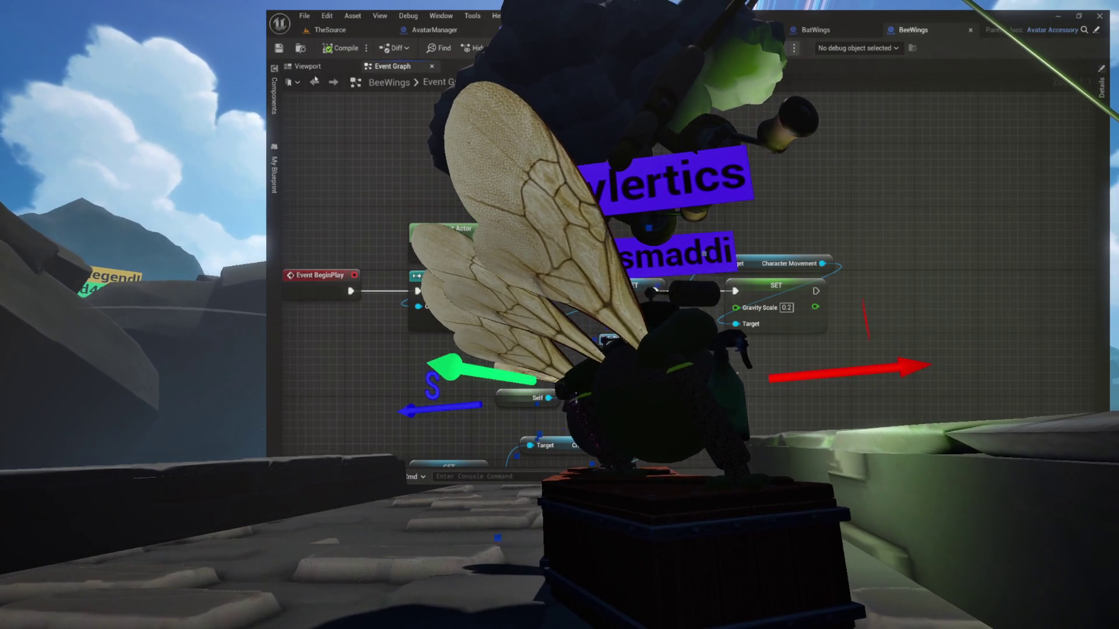
{"action": "left_click", "coordinate": [318, 72]}
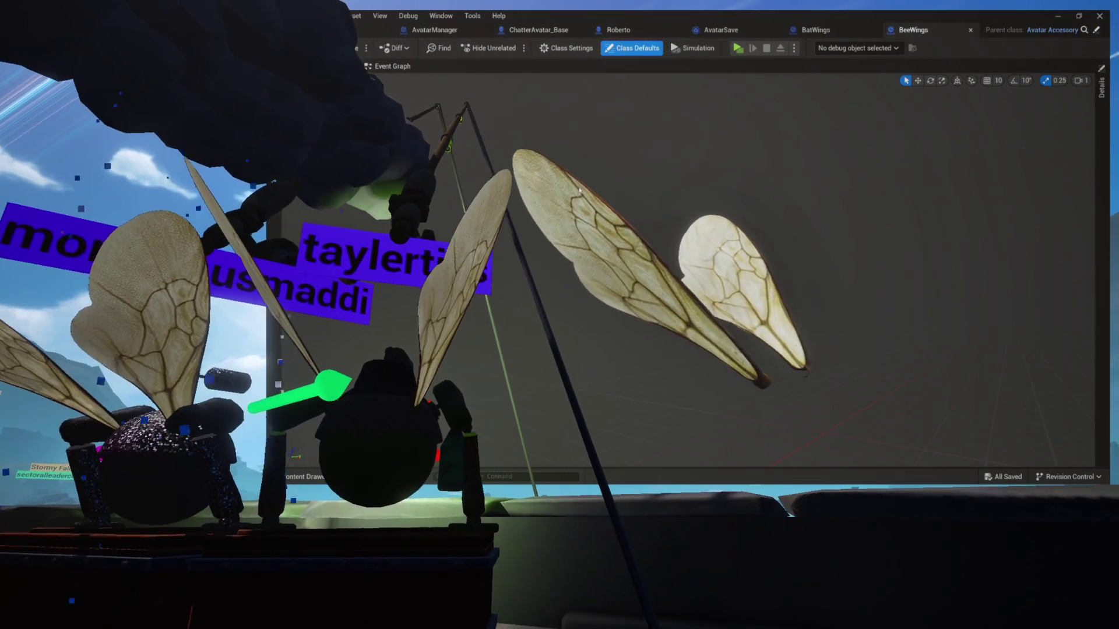
{"action": "left_click", "coordinate": [635, 52]}
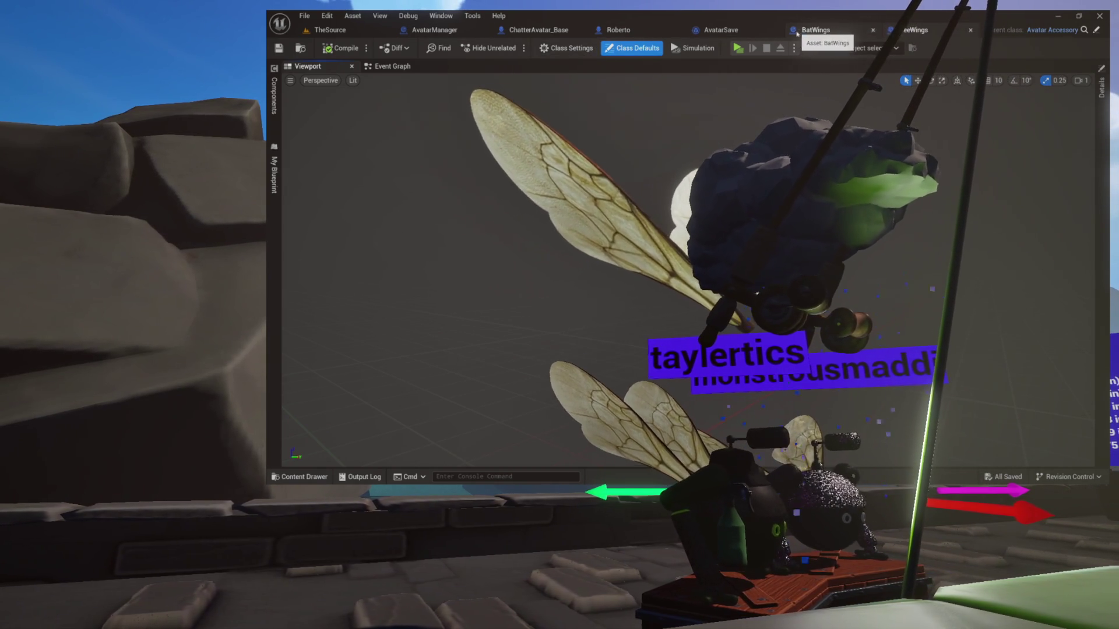
Step: Switch between the AvatarSave and BeeWings tabs, ending on ChatterAvatar_Base's Equip Accessory graph
{"action": "left_click", "coordinate": [744, 33]}
{"action": "left_click", "coordinate": [931, 32]}
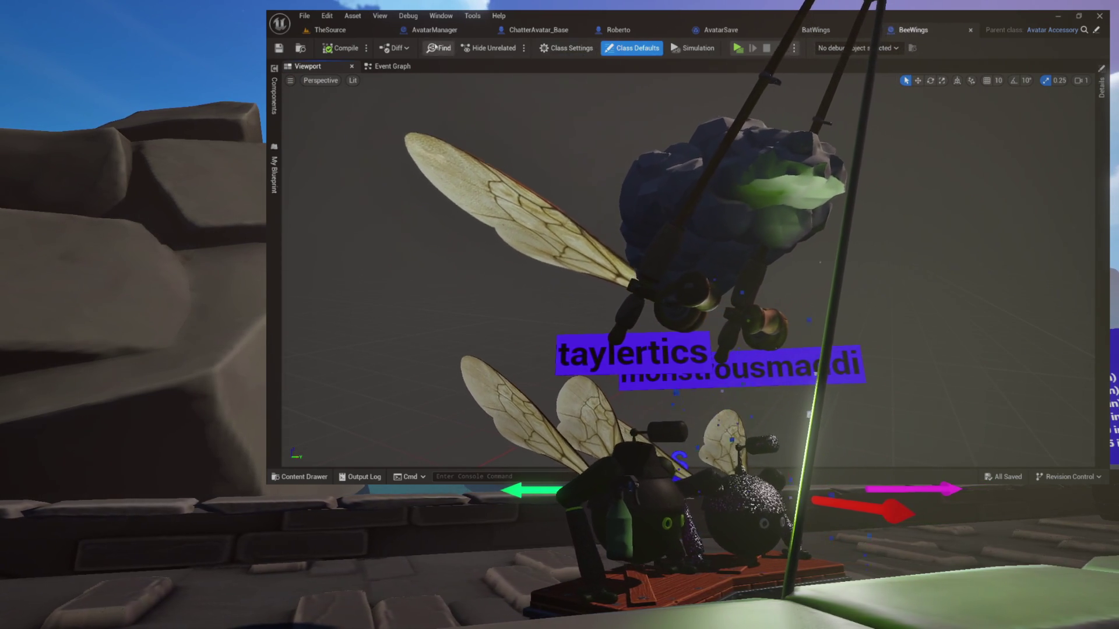
{"action": "left_click", "coordinate": [569, 32]}
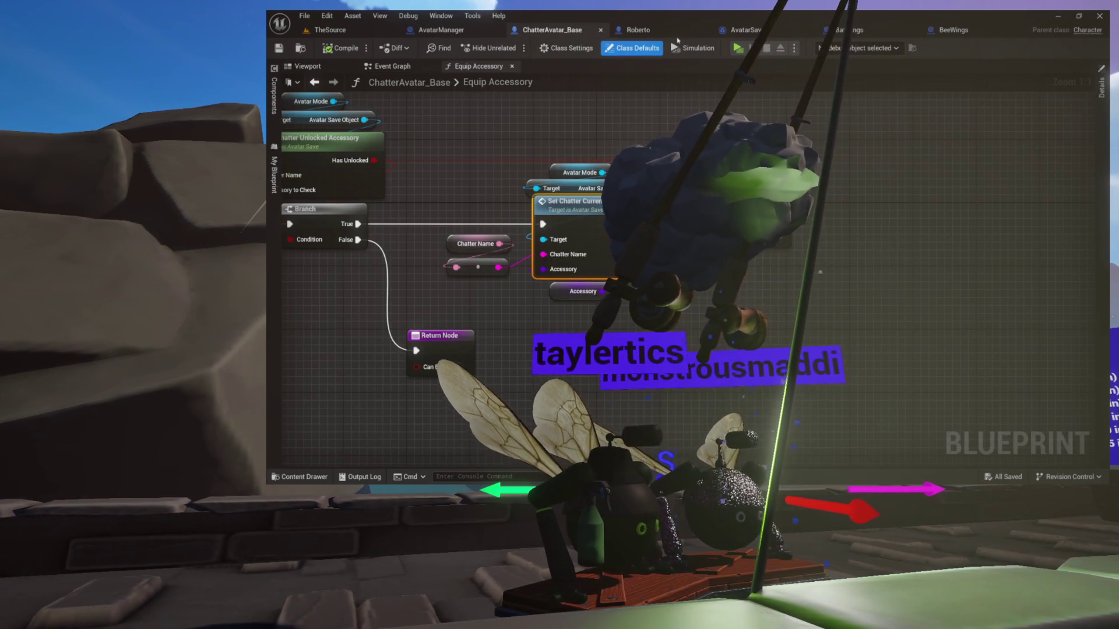
Step: Review Roberto's Equip Accessory graph and the Acc_Right component's details
{"action": "left_click", "coordinate": [639, 30]}
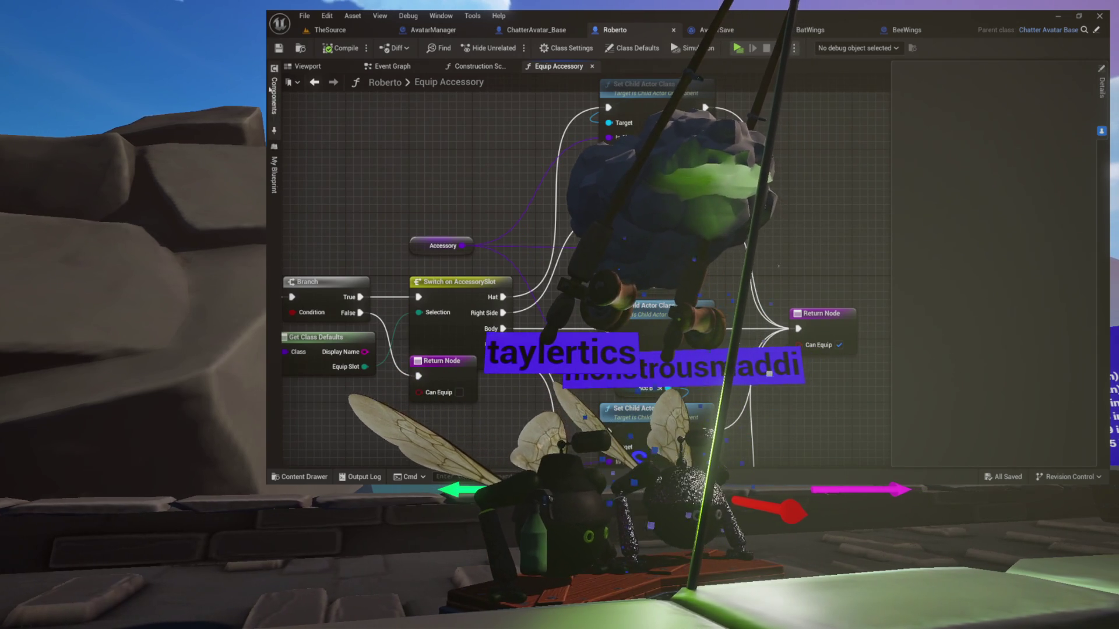
{"action": "left_click", "coordinate": [271, 90]}
{"action": "left_click", "coordinate": [331, 168]}
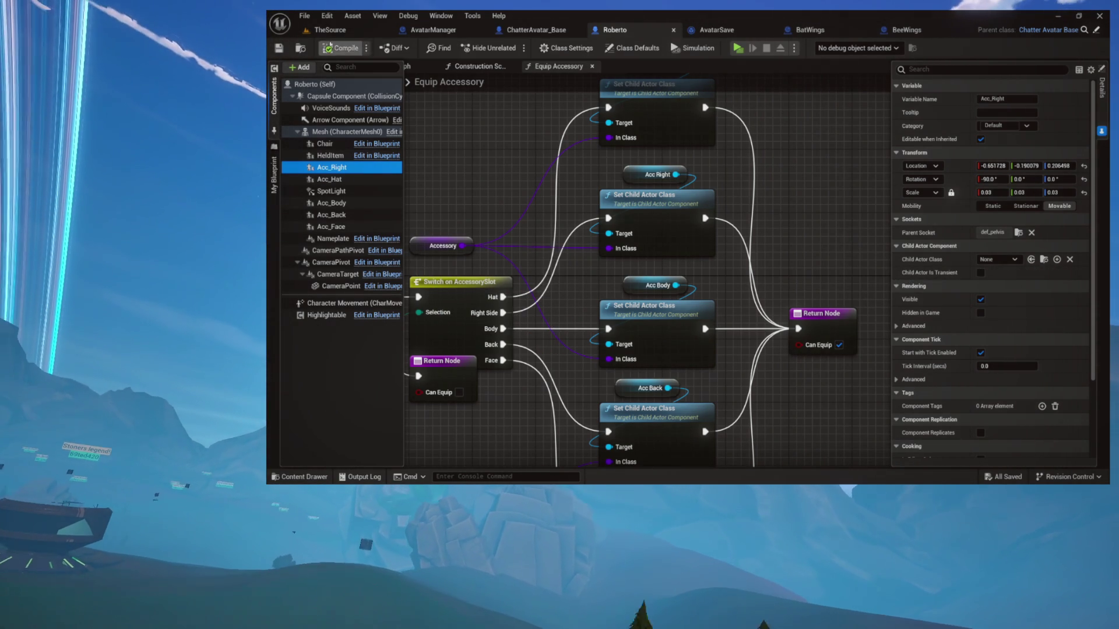
Step: Locate the Roberto asset, return to the BeeWings preview, and close the AvatarSave blueprint
{"action": "left_click", "coordinate": [301, 48]}
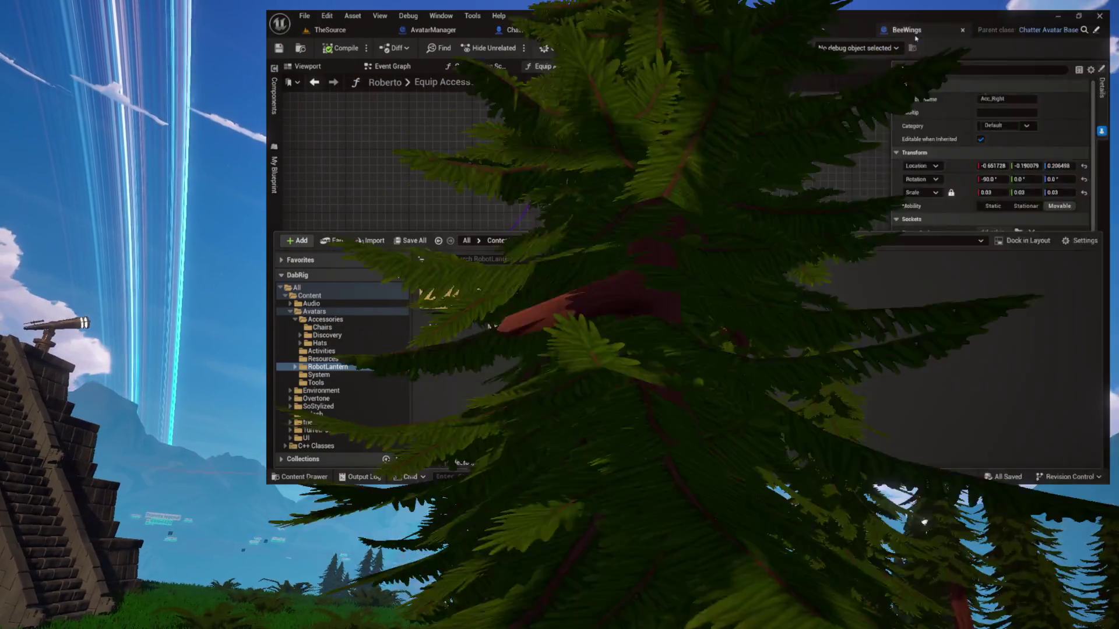
{"action": "left_click", "coordinate": [915, 34]}
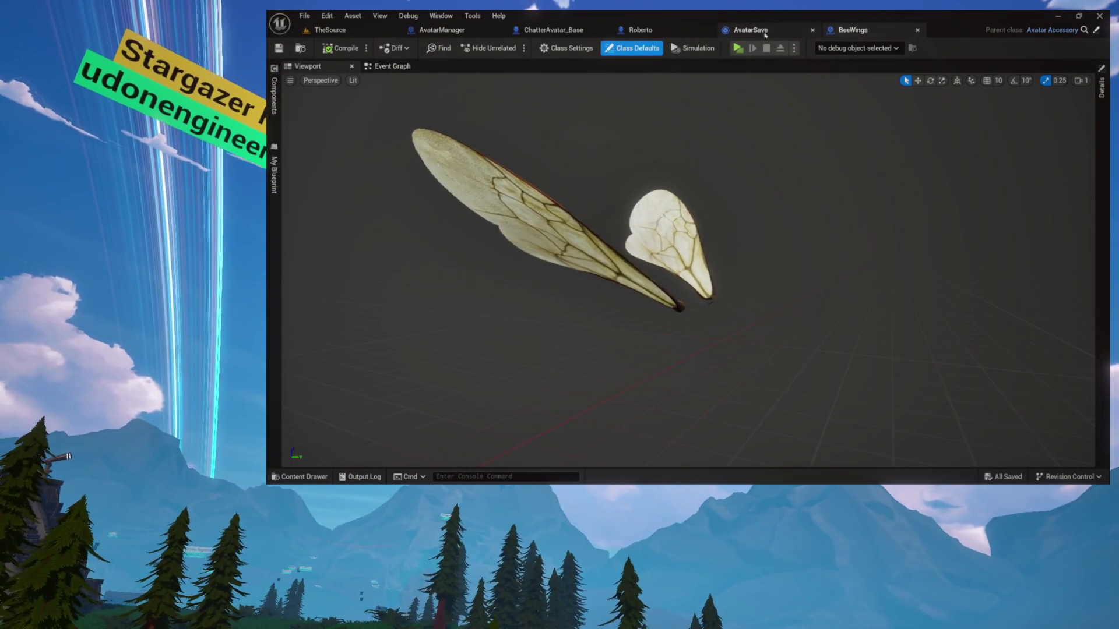
{"action": "left_click", "coordinate": [812, 31]}
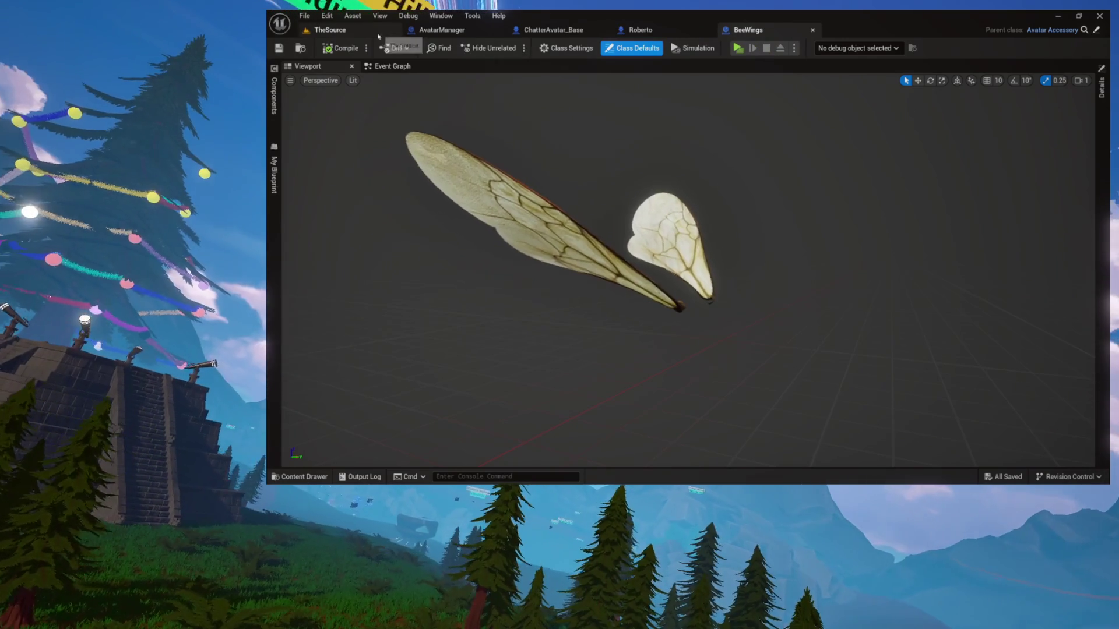
{"action": "key", "text": "ctrl+space"}
Step: Open the FairyWings blueprint and frame its wings in the Viewport
{"action": "scroll", "coordinate": [752, 286], "scroll_direction": "down", "scroll_amount": 2}
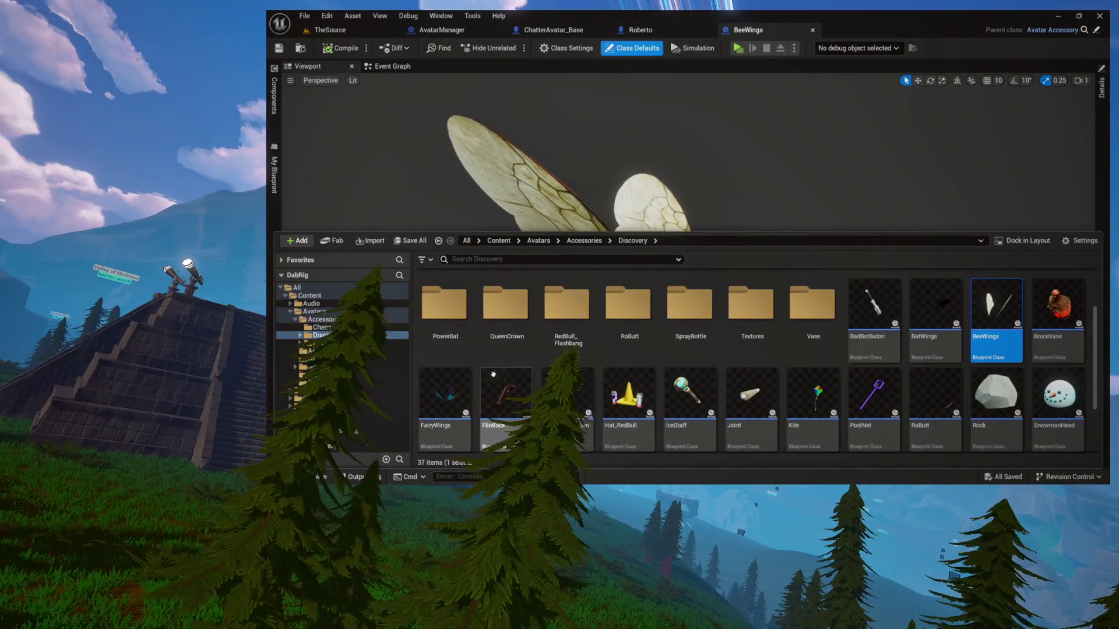
{"action": "double_click", "coordinate": [453, 401]}
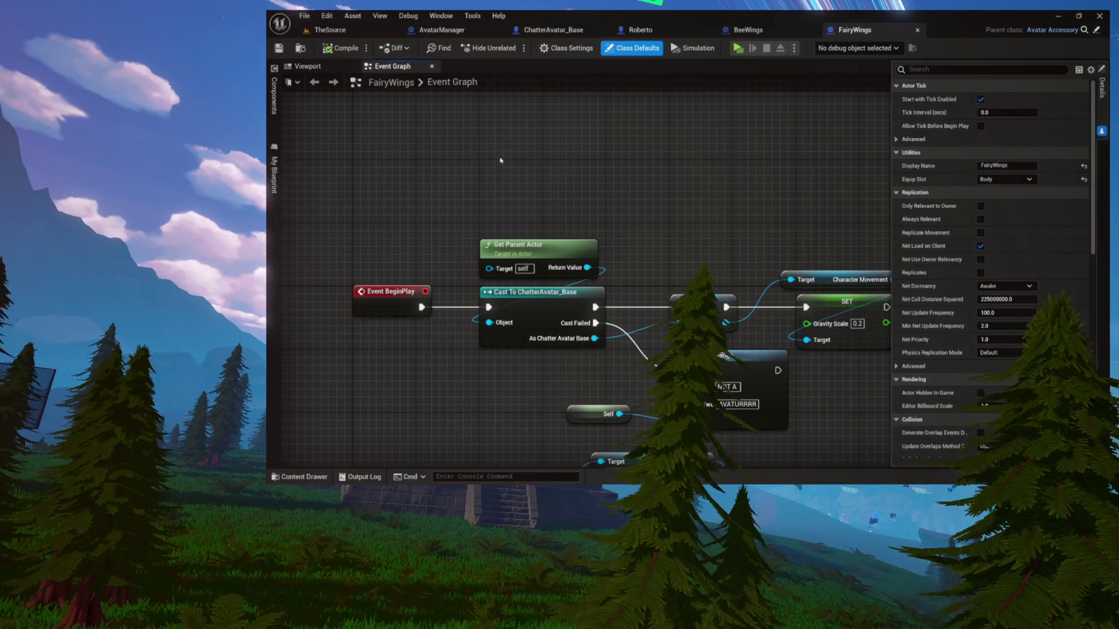
{"action": "left_click", "coordinate": [343, 71]}
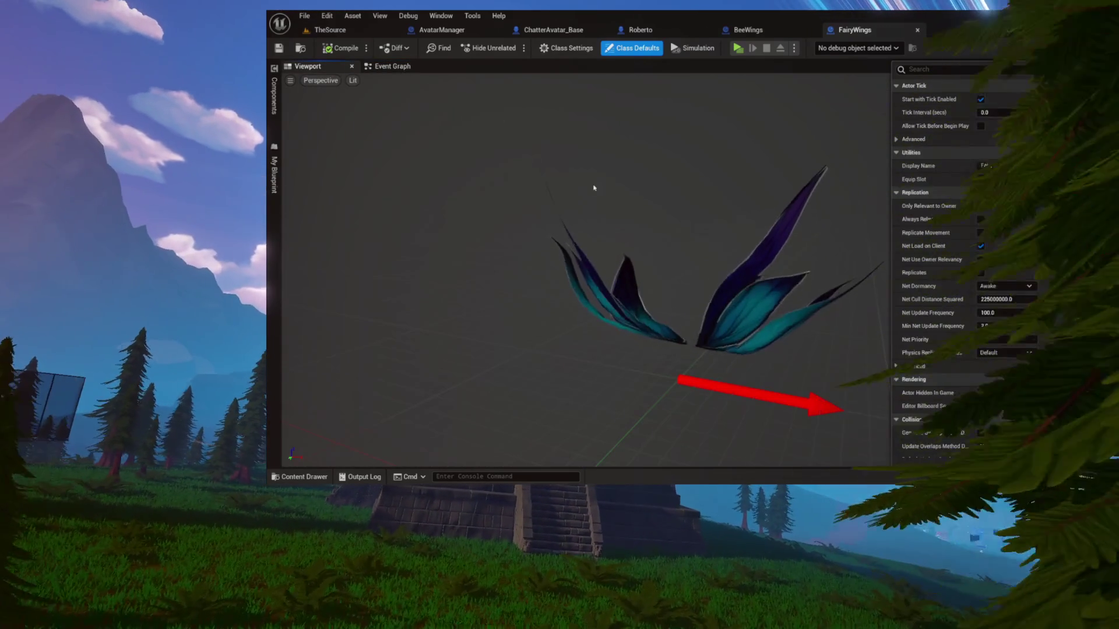
{"action": "left_click_drag", "start_coordinate": [610, 217], "coordinate": [641, 222]}
{"action": "mouse_move", "coordinate": [583, 262]}
{"action": "left_mouse_down"}
{"action": "mouse_move", "coordinate": [583, 227]}
{"action": "mouse_move", "coordinate": [583, 239]}
{"action": "mouse_move", "coordinate": [600, 239]}
{"action": "mouse_move", "coordinate": [600, 227]}
{"action": "left_mouse_up"}
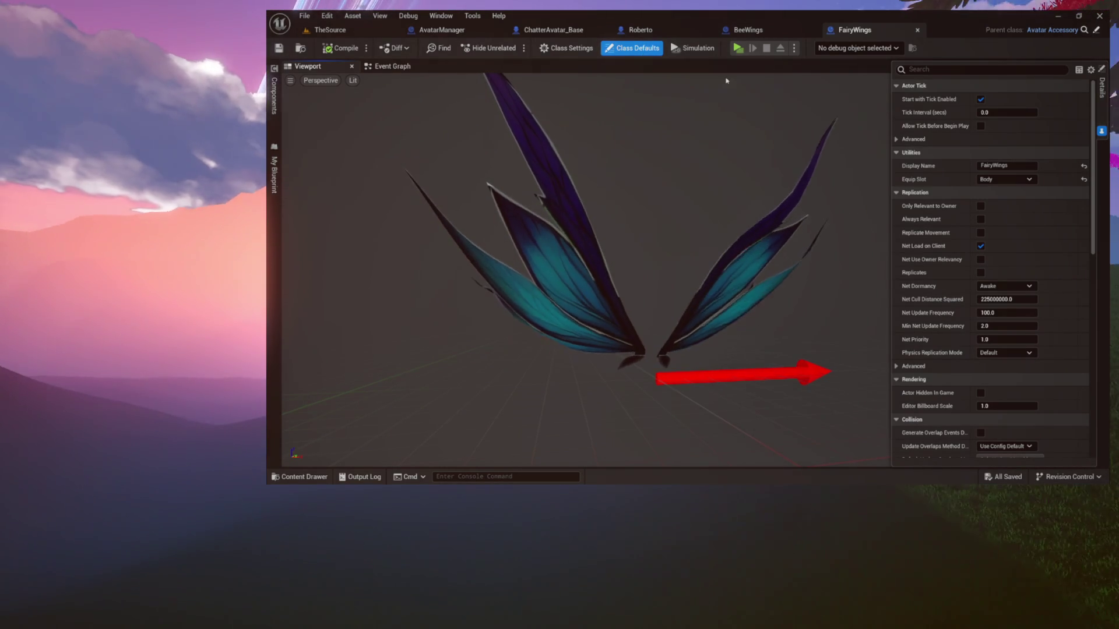
Step: Set the FairyWings Equip Slot to Back, then compile and save
{"action": "left_click", "coordinate": [1005, 179]}
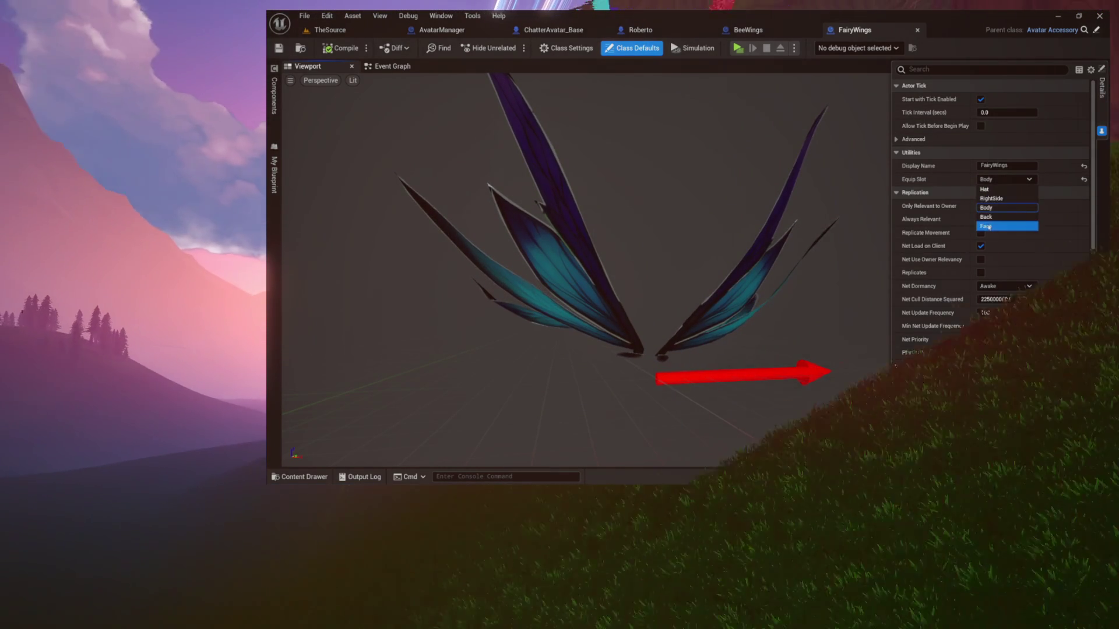
{"action": "left_click", "coordinate": [1002, 192]}
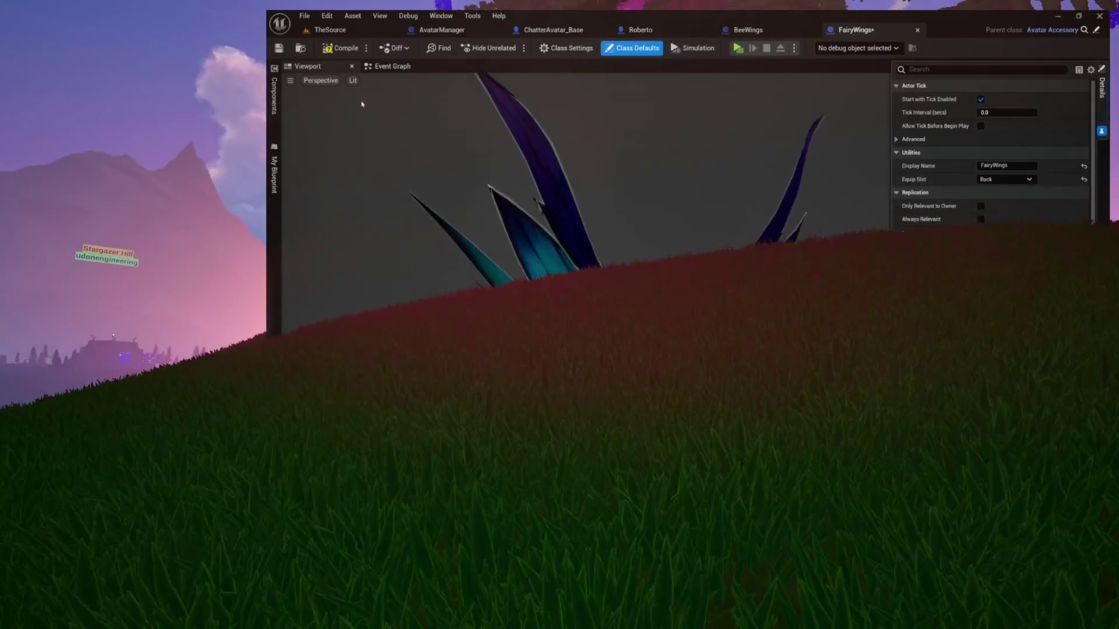
{"action": "left_click", "coordinate": [341, 48]}
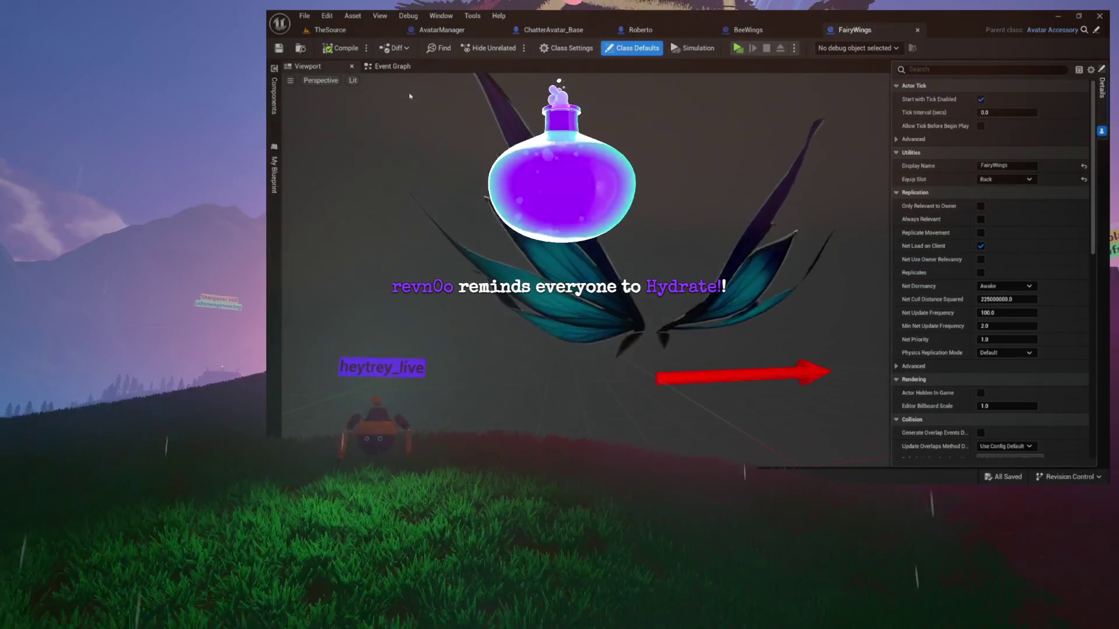
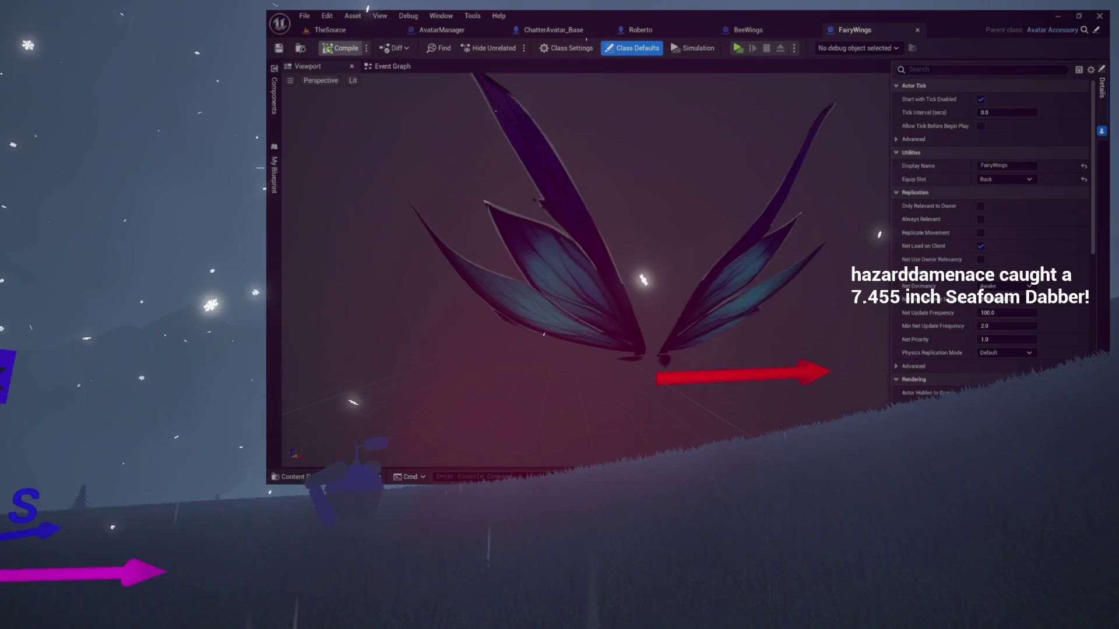
Step: Open the BatWings accessory blueprint from the Content Drawer, then close it
{"action": "key", "text": "ctrl+space"}
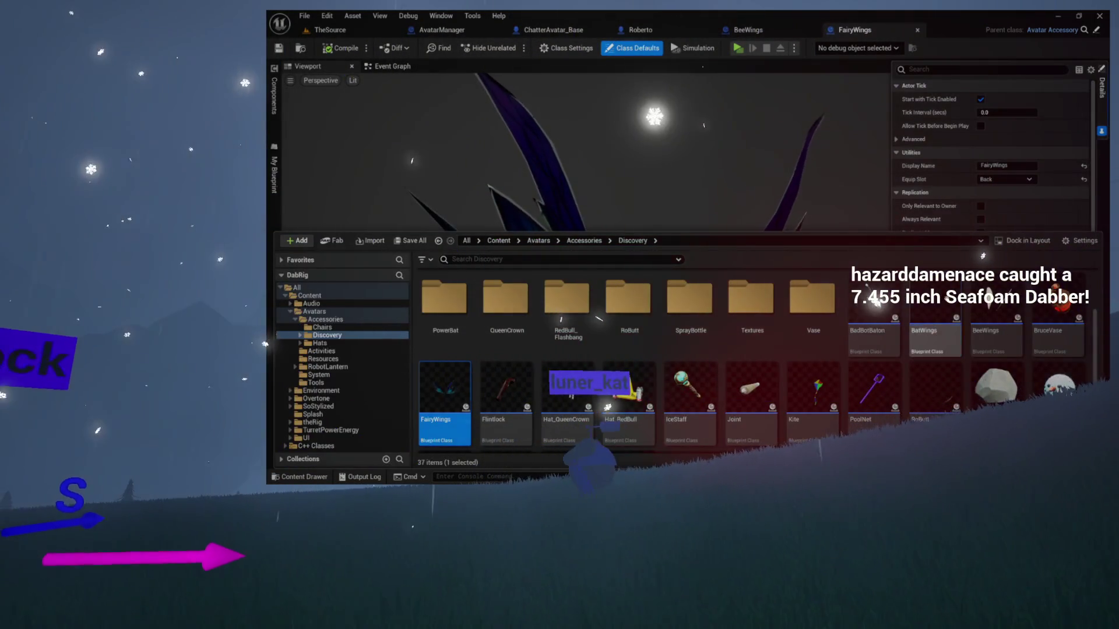
{"action": "double_click", "coordinate": [934, 335]}
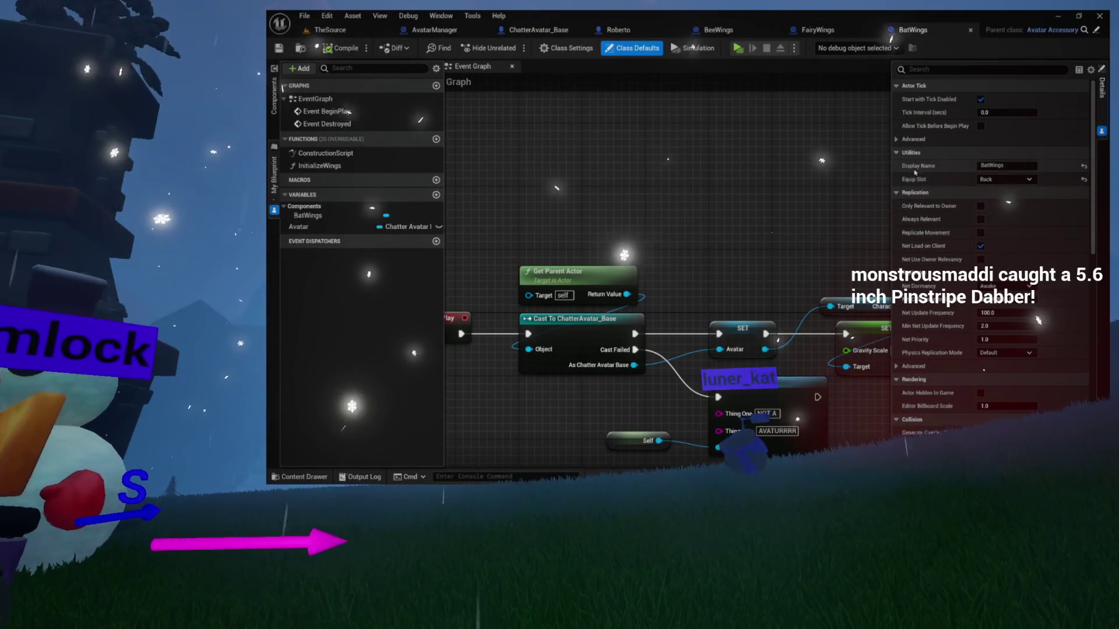
{"action": "left_click", "coordinate": [970, 30]}
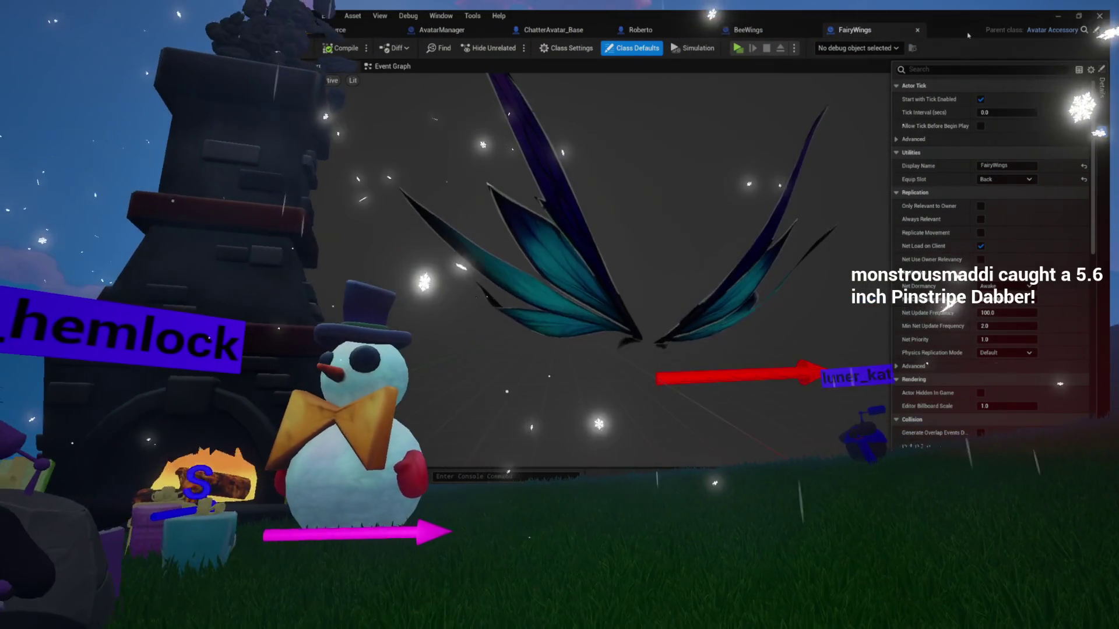
Step: Scroll down the Discovery accessories and open the Spikes blueprint
{"action": "key", "text": "ctrl+space"}
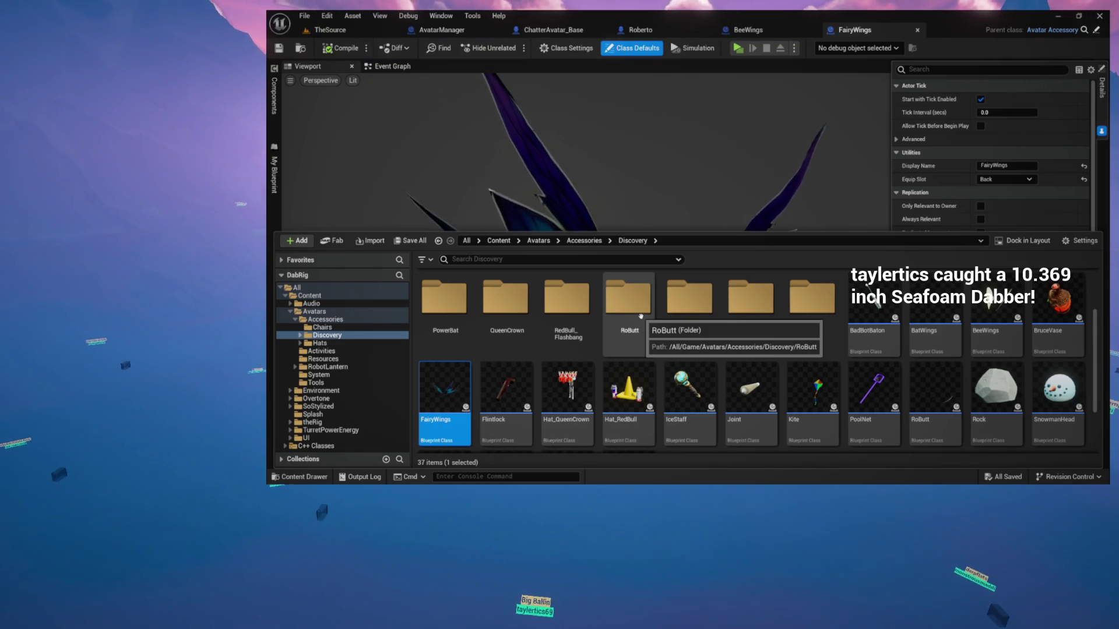
{"action": "scroll", "coordinate": [803, 350], "scroll_direction": "down", "scroll_amount": 2}
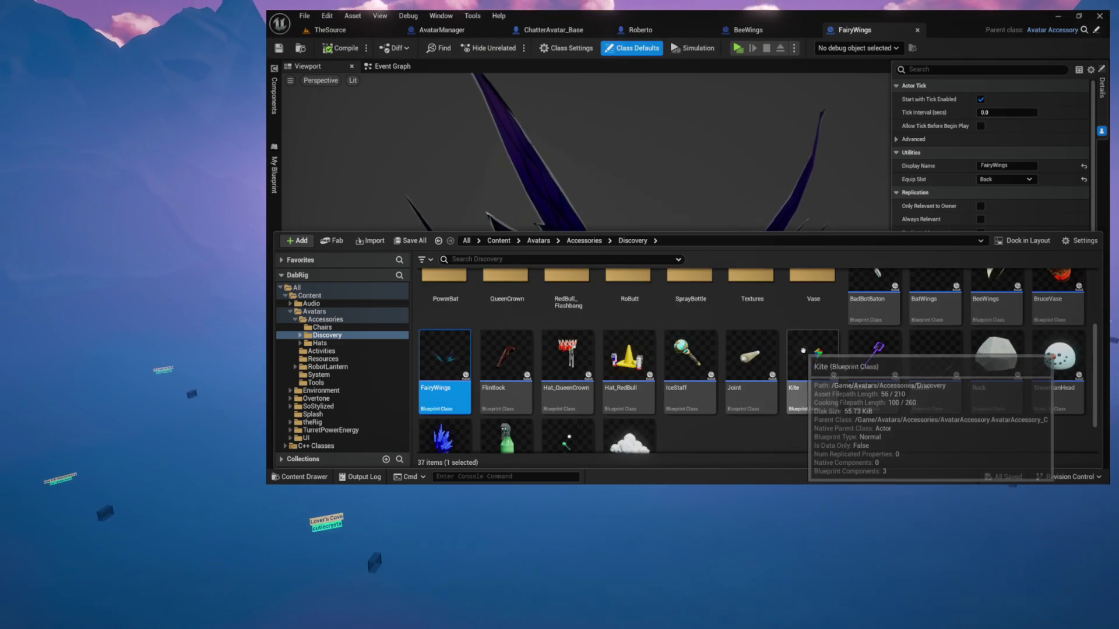
{"action": "scroll", "coordinate": [803, 351], "scroll_direction": "down", "scroll_amount": 1}
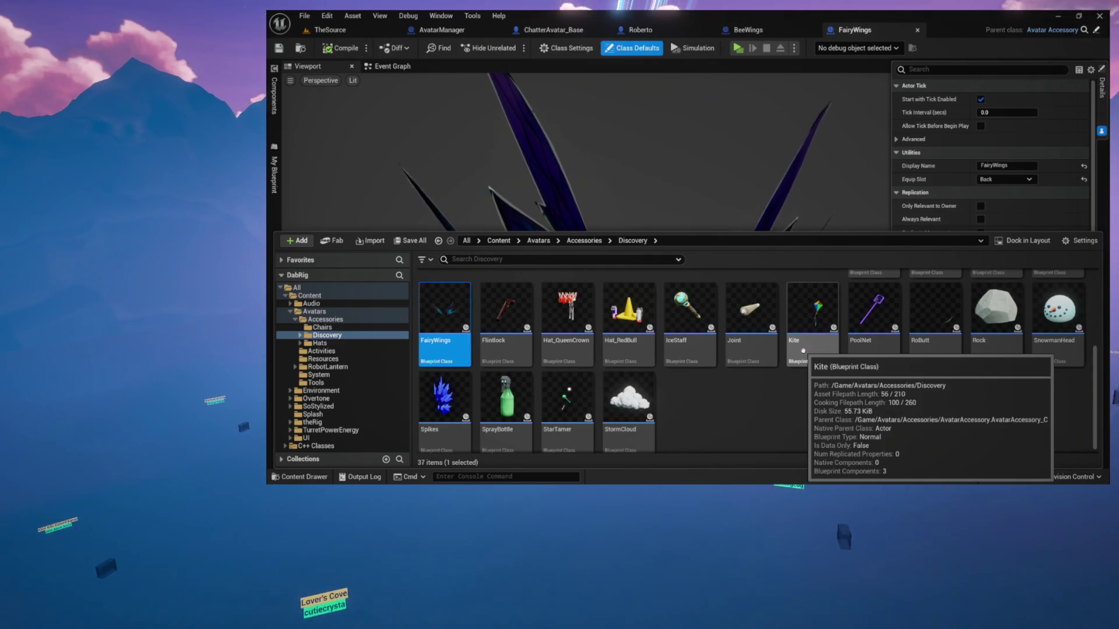
{"action": "double_click", "coordinate": [459, 422]}
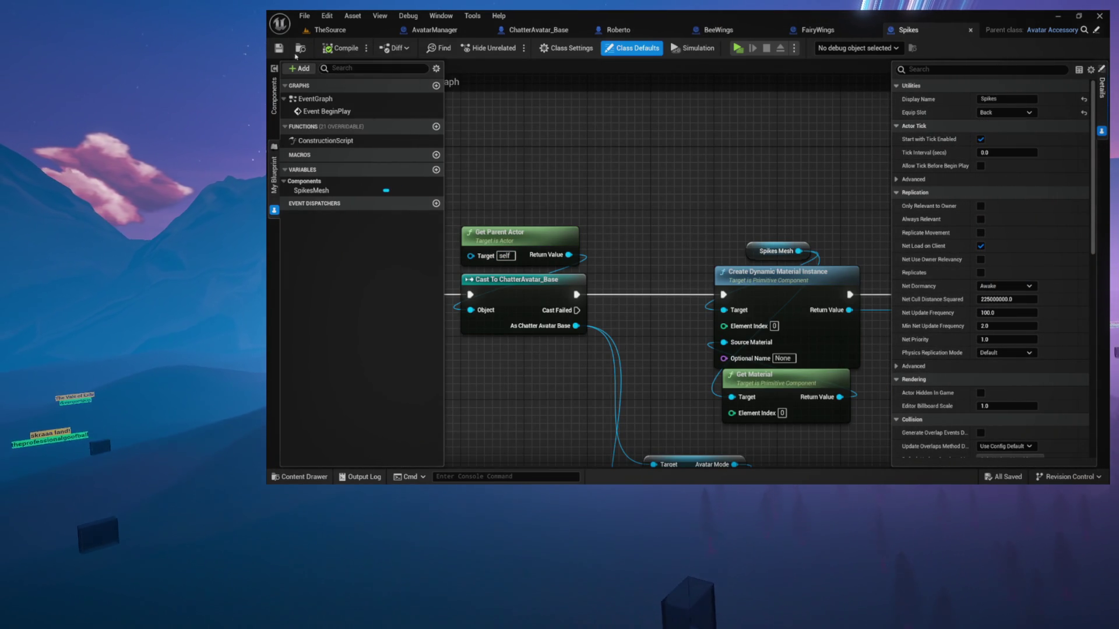
Step: Browse the Discovery accessories past Rock and SnowmanHead, then compile the Joint blueprint
{"action": "key", "text": "ctrl+space"}
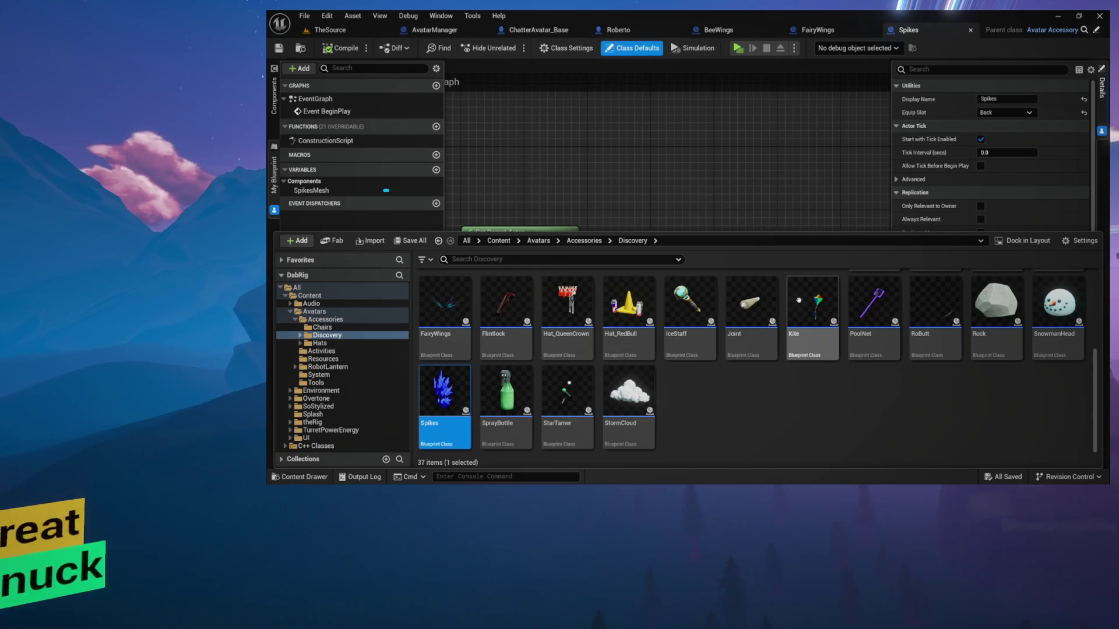
{"action": "scroll", "coordinate": [758, 361], "scroll_direction": "up", "scroll_amount": 2}
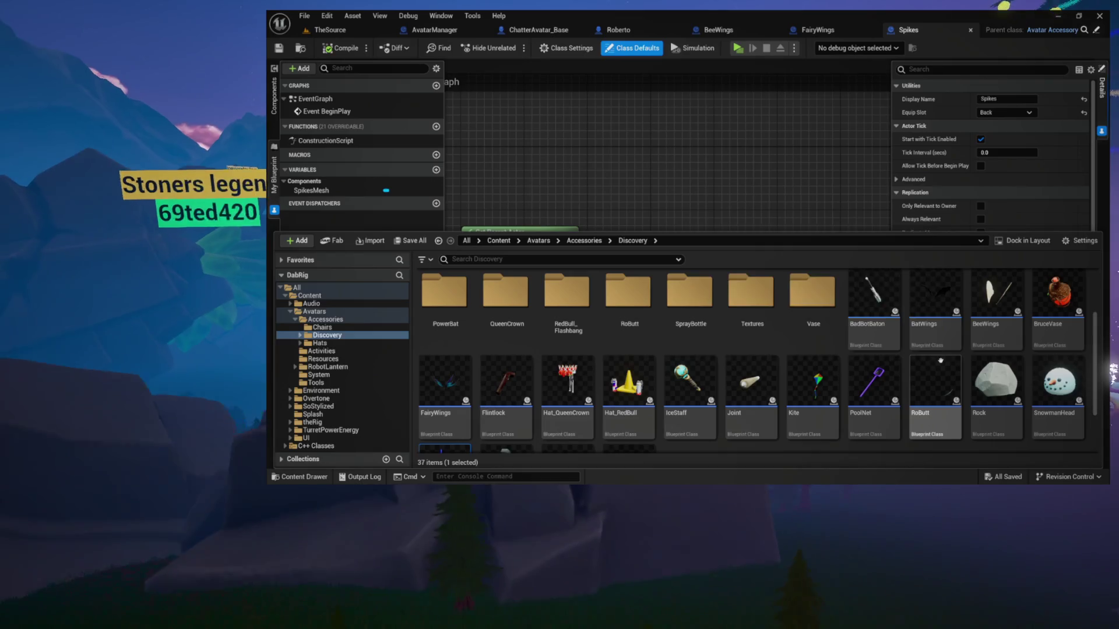
{"action": "left_click", "coordinate": [996, 382]}
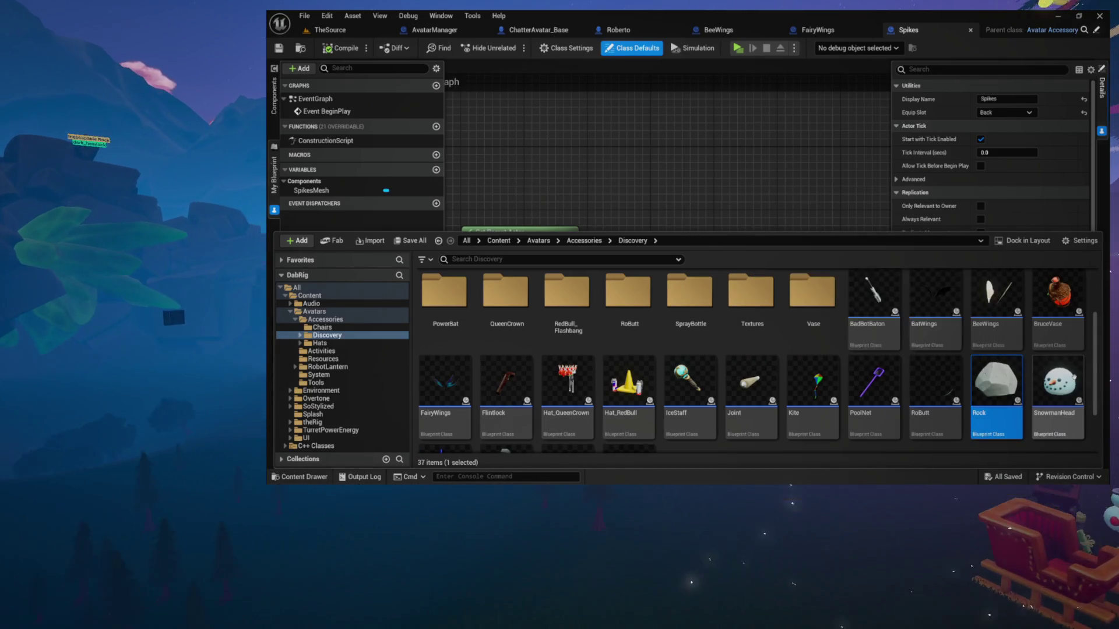
{"action": "left_click", "coordinate": [1058, 382]}
{"action": "scroll", "coordinate": [1058, 381], "scroll_direction": "down", "scroll_amount": 2}
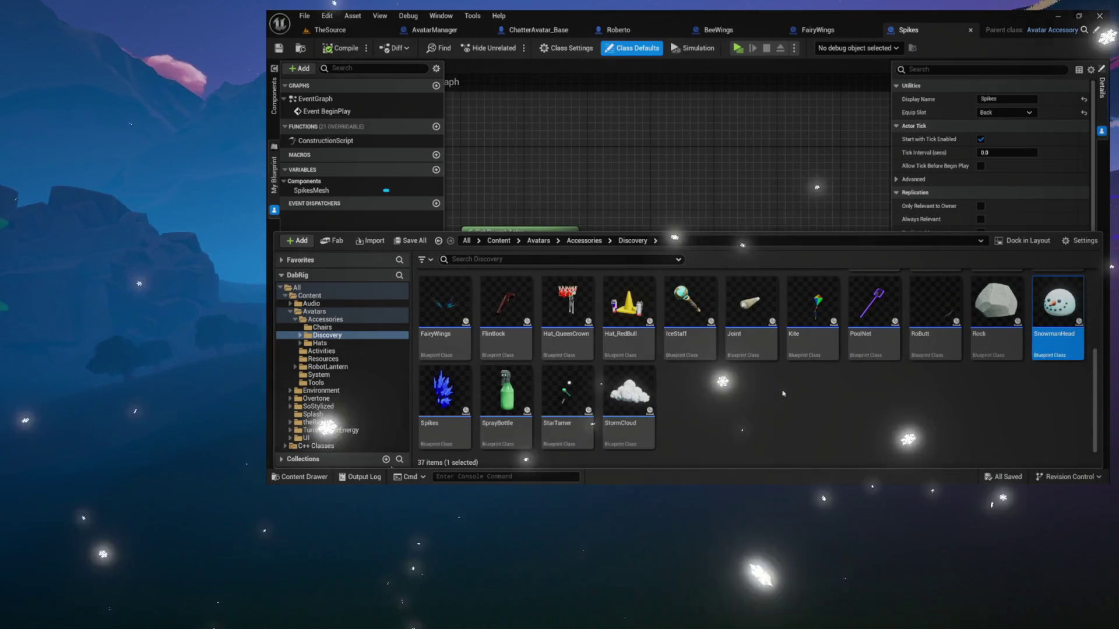
{"action": "scroll", "coordinate": [651, 383], "scroll_direction": "up", "scroll_amount": 2}
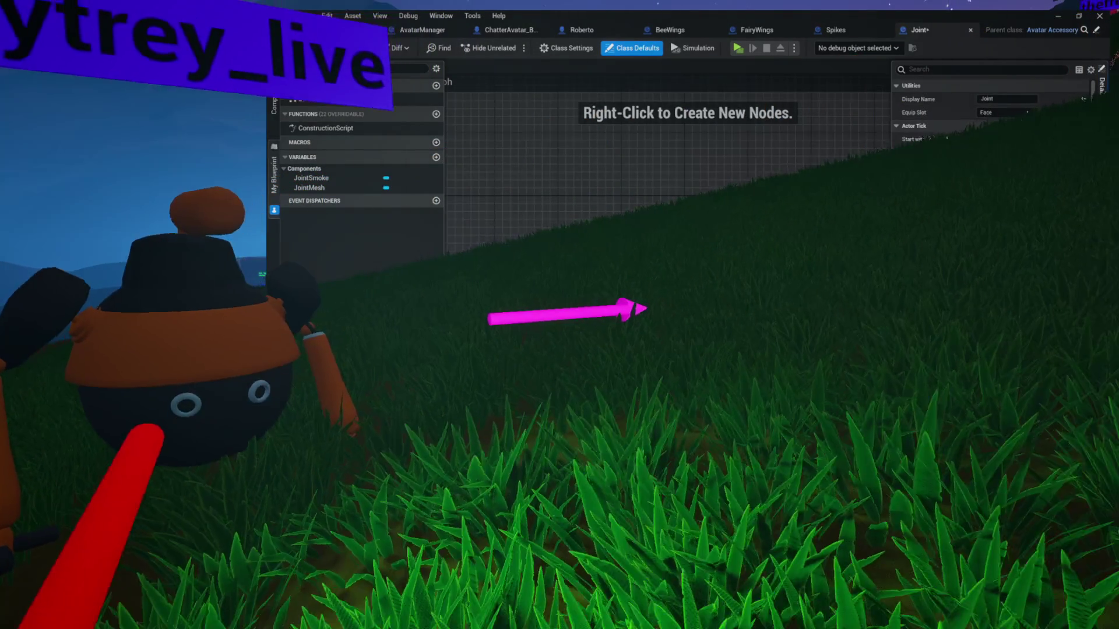
{"action": "left_click", "coordinate": [347, 49]}
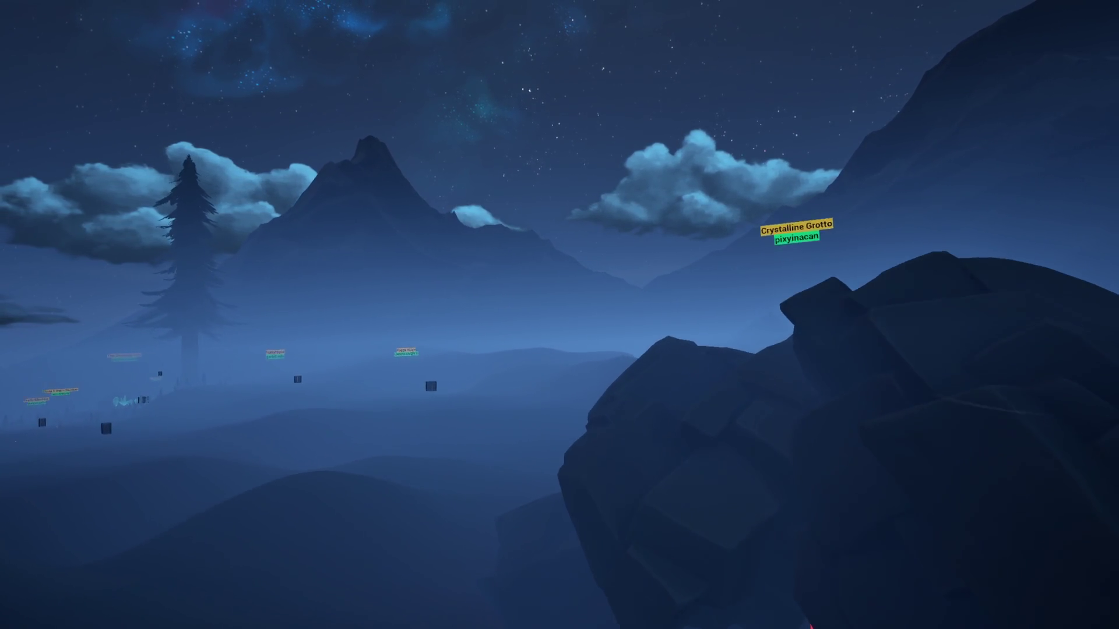
Step: Walk under the overhanging rock, past the red crystals and the dark rock
{"action": "key", "text": "w"}
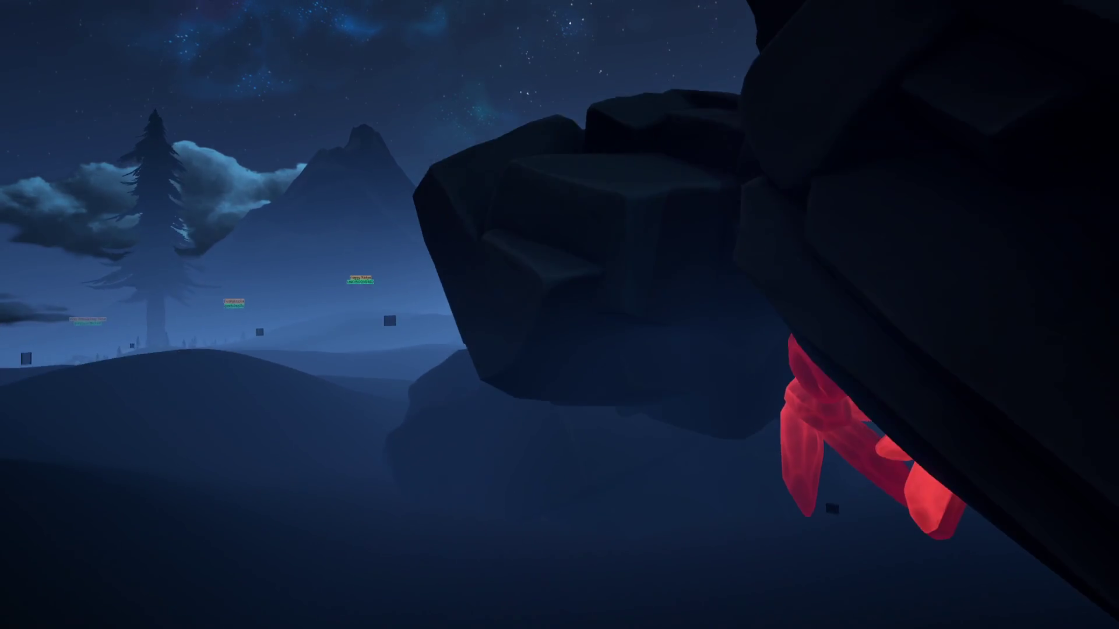
{"action": "key", "text": "w"}
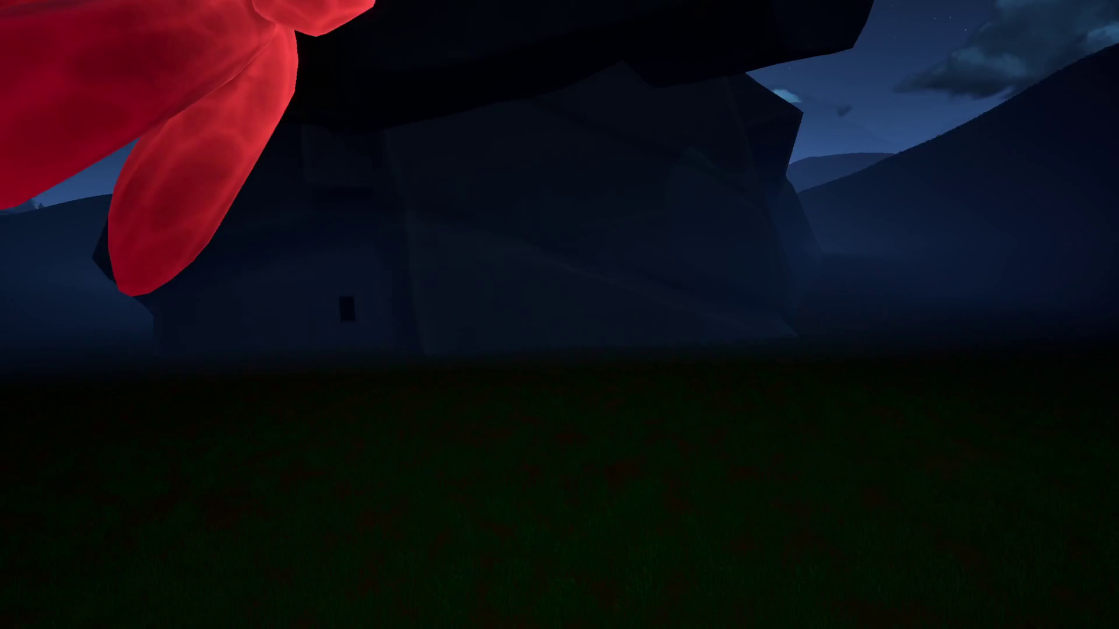
{"action": "key", "text": "w"}
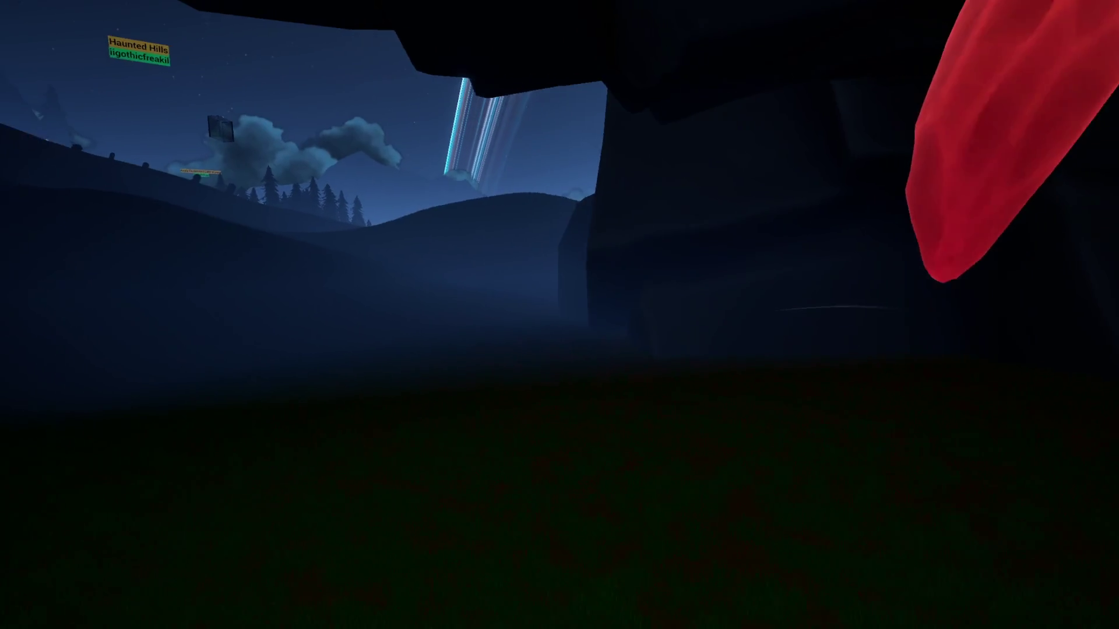
{"action": "key", "text": "w"}
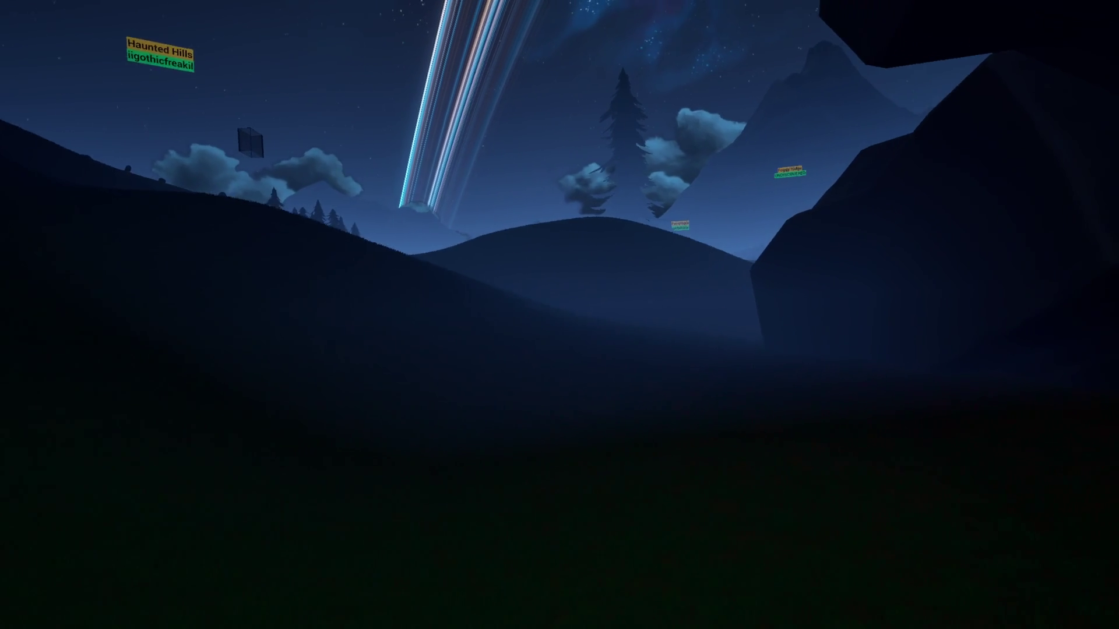
{"action": "key", "text": "w"}
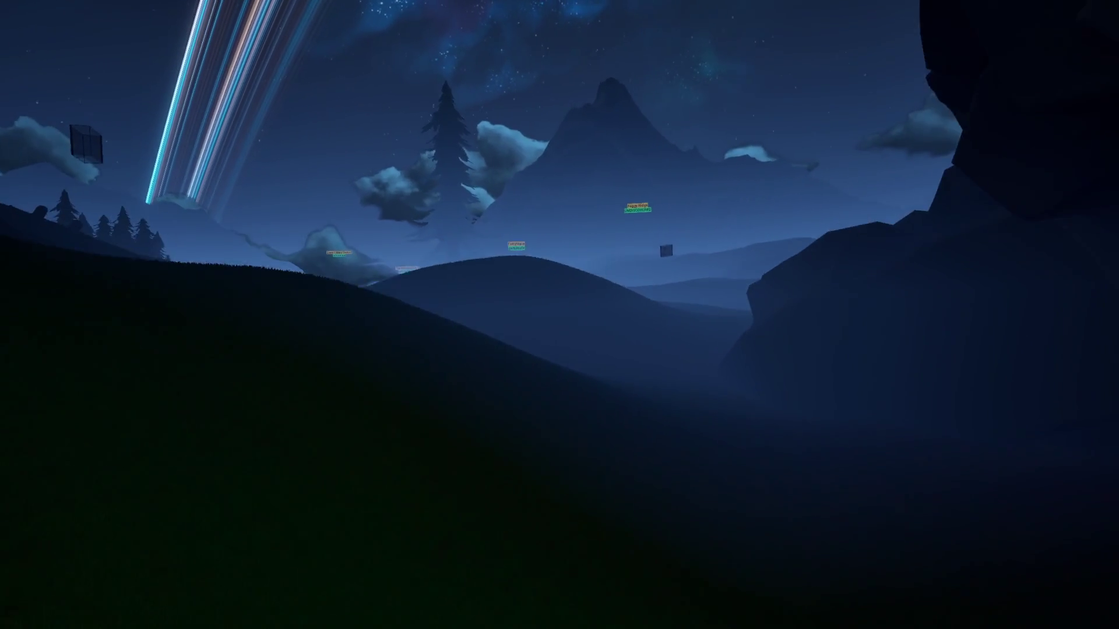
{"action": "key", "text": "w"}
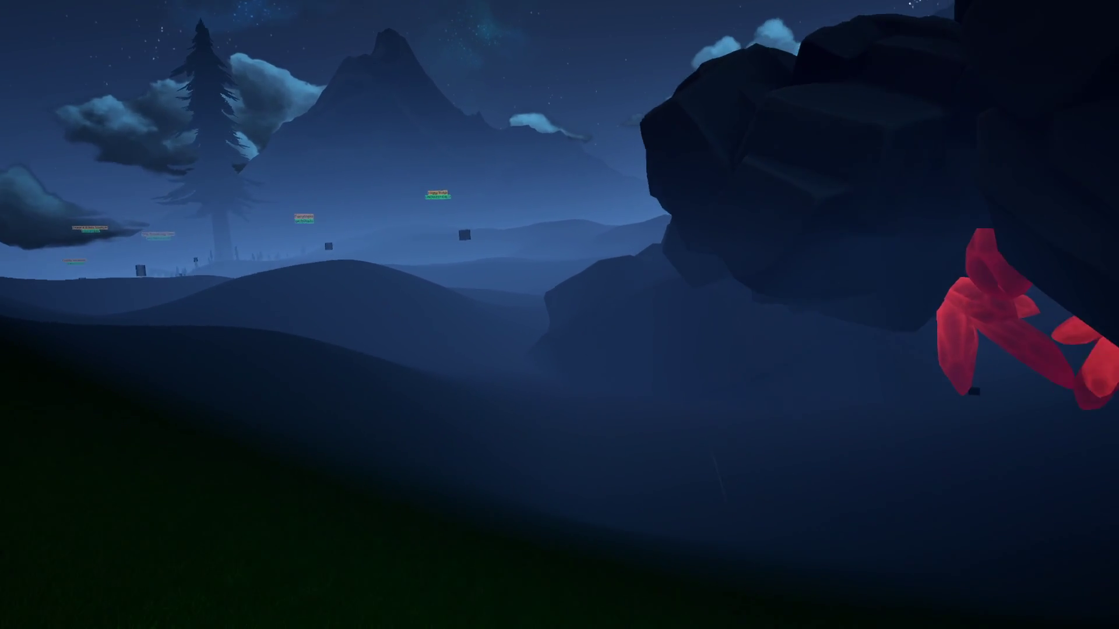
{"action": "key", "text": "w"}
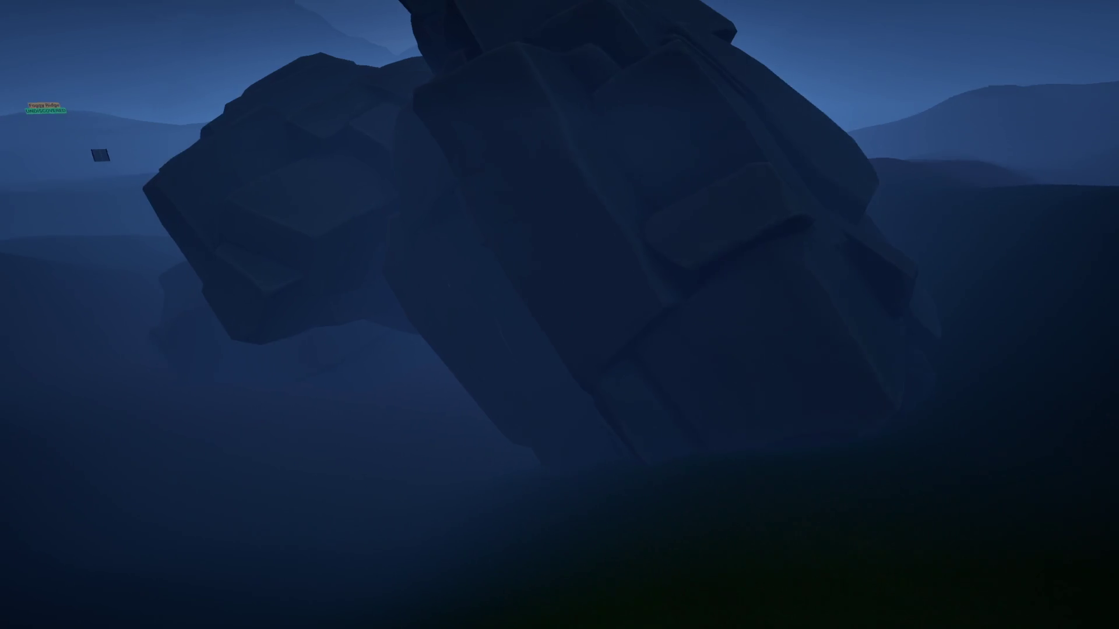
{"action": "key", "text": "w"}
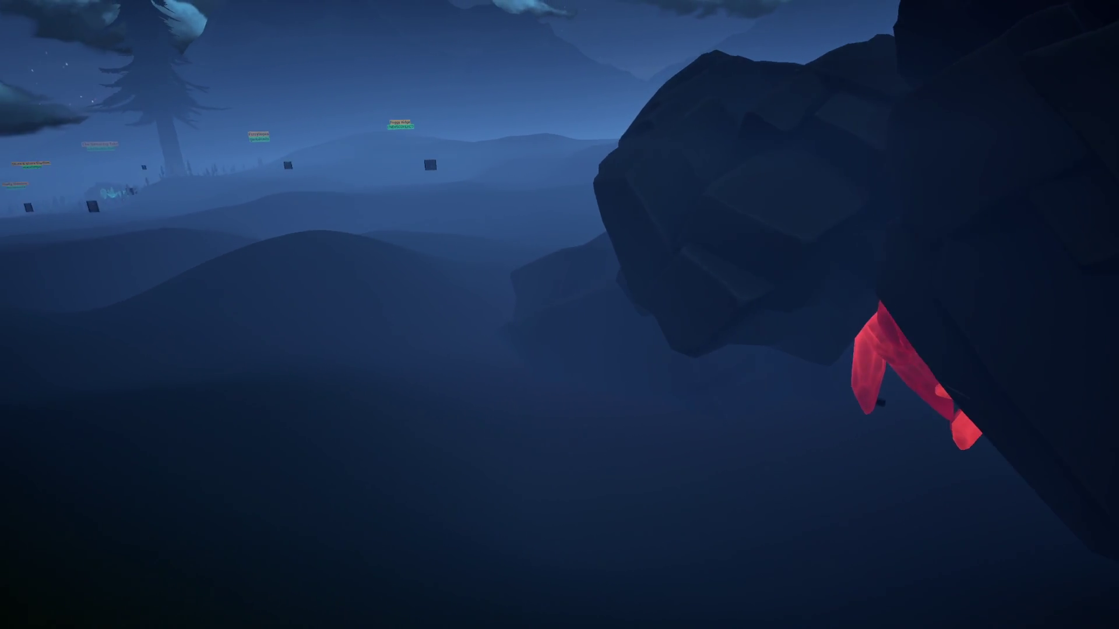
{"action": "key", "text": "w"}
{"action": "key", "text": "w"}
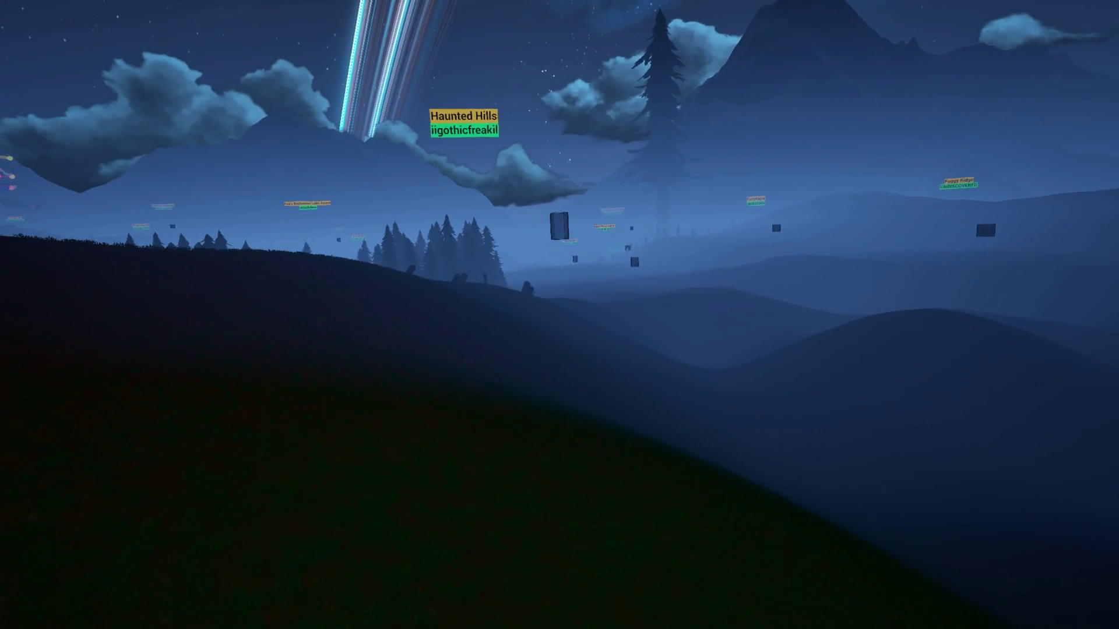
Step: Cross Haunted Hills past the tombstones and tall rock along the dark cliff
{"action": "key", "text": "w"}
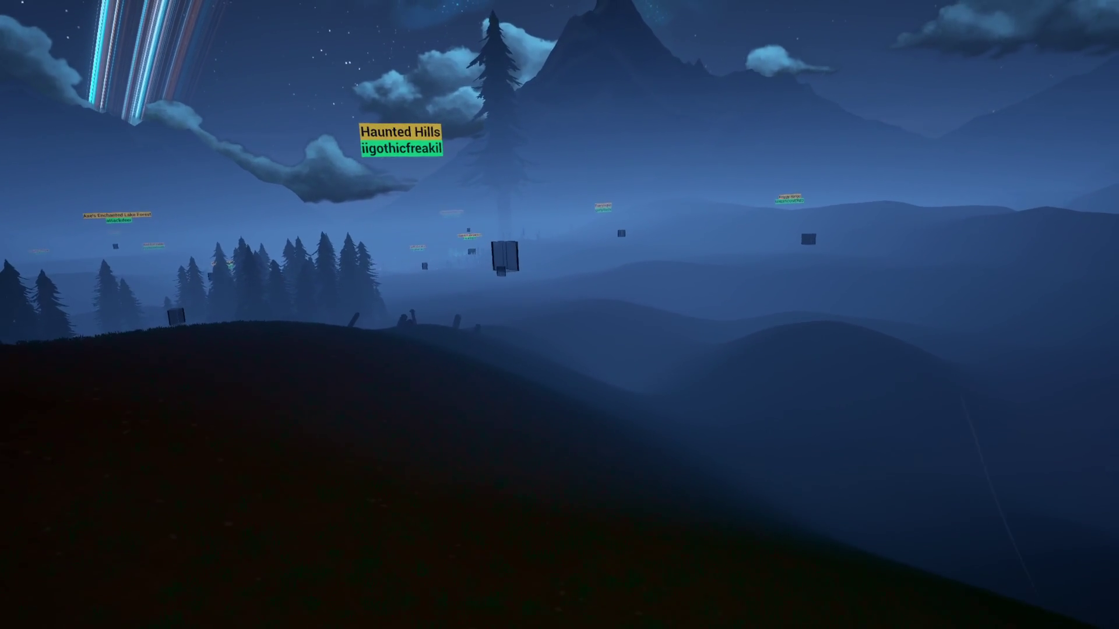
{"action": "key", "text": "w"}
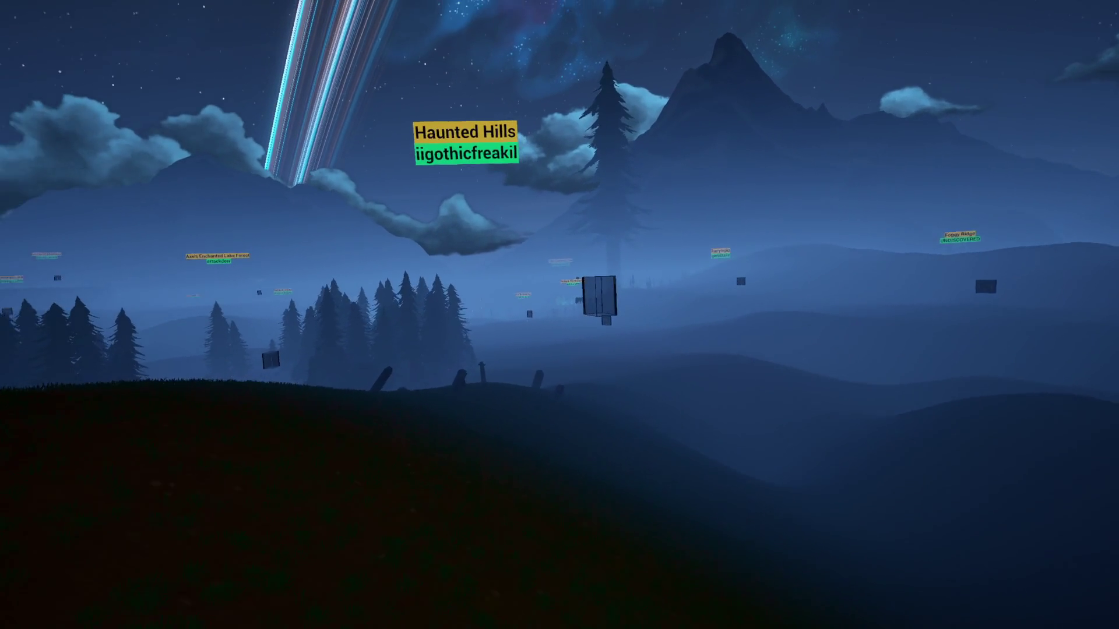
{"action": "key", "text": "w"}
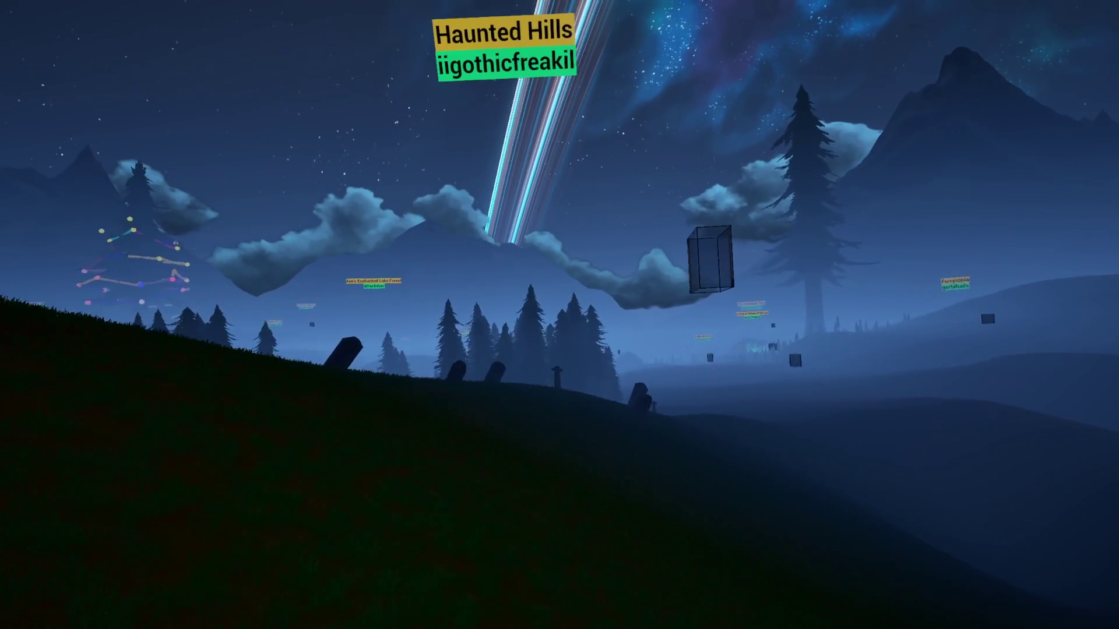
{"action": "key", "text": "w"}
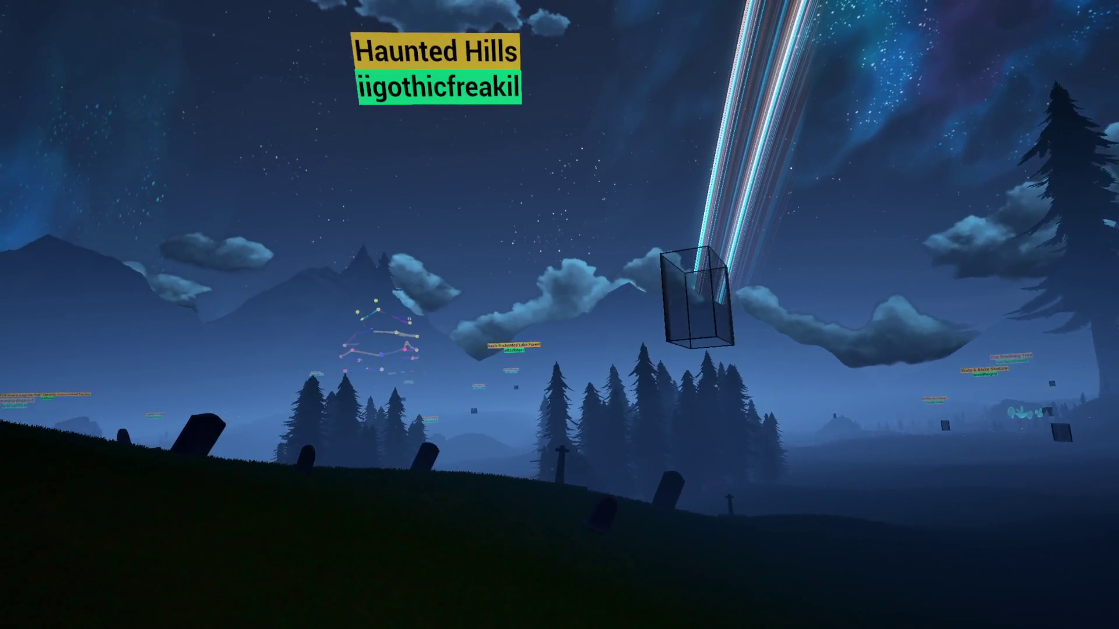
{"action": "key", "text": "w"}
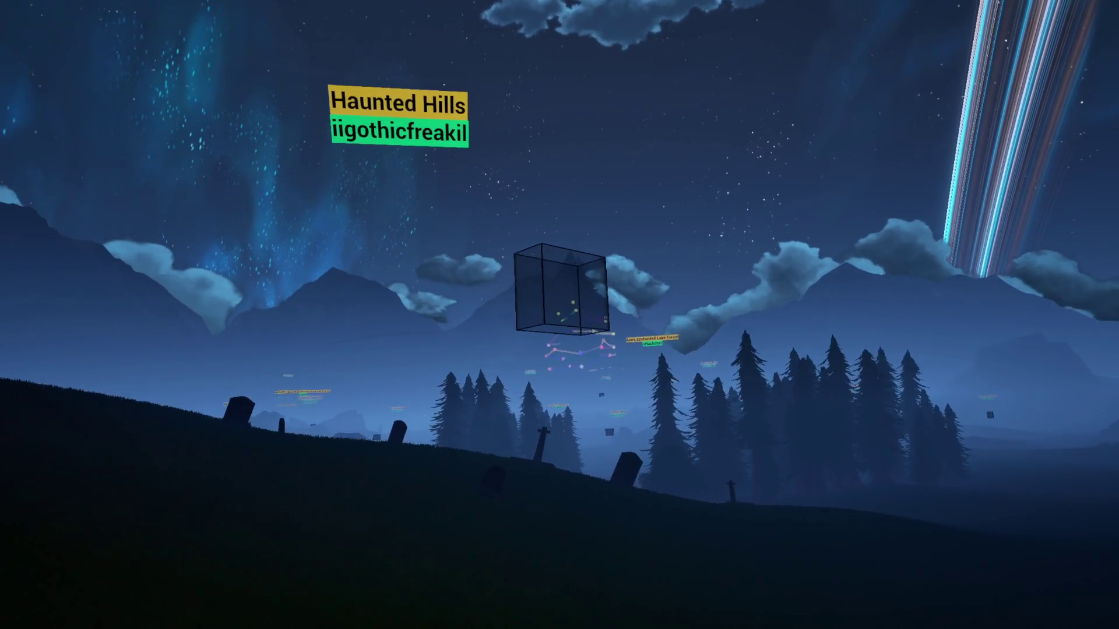
{"action": "key", "text": "w"}
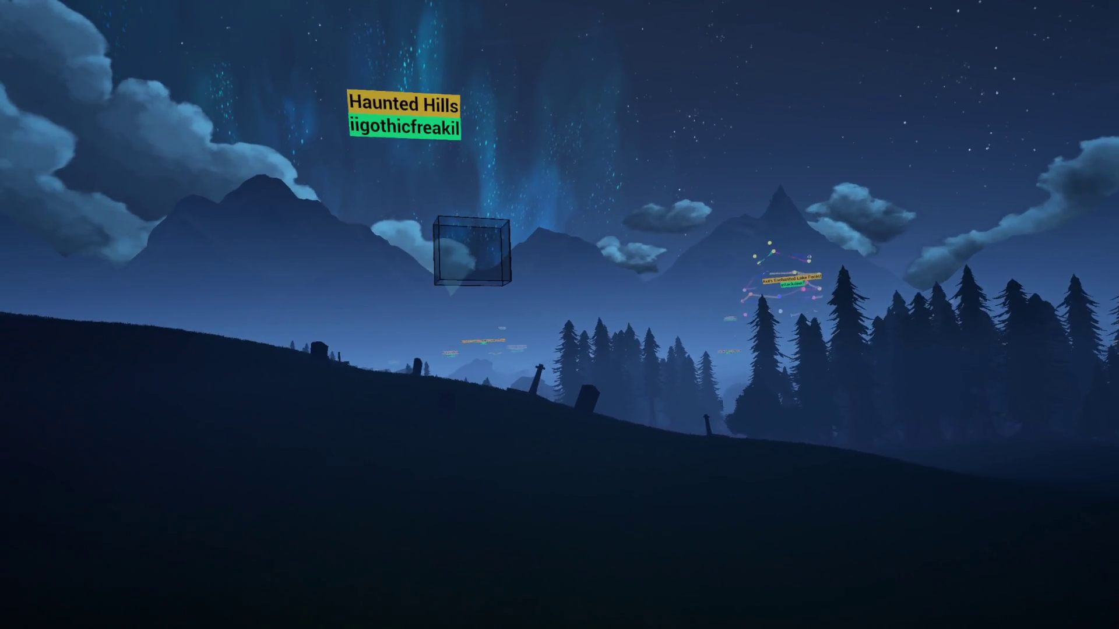
{"action": "key", "text": "w"}
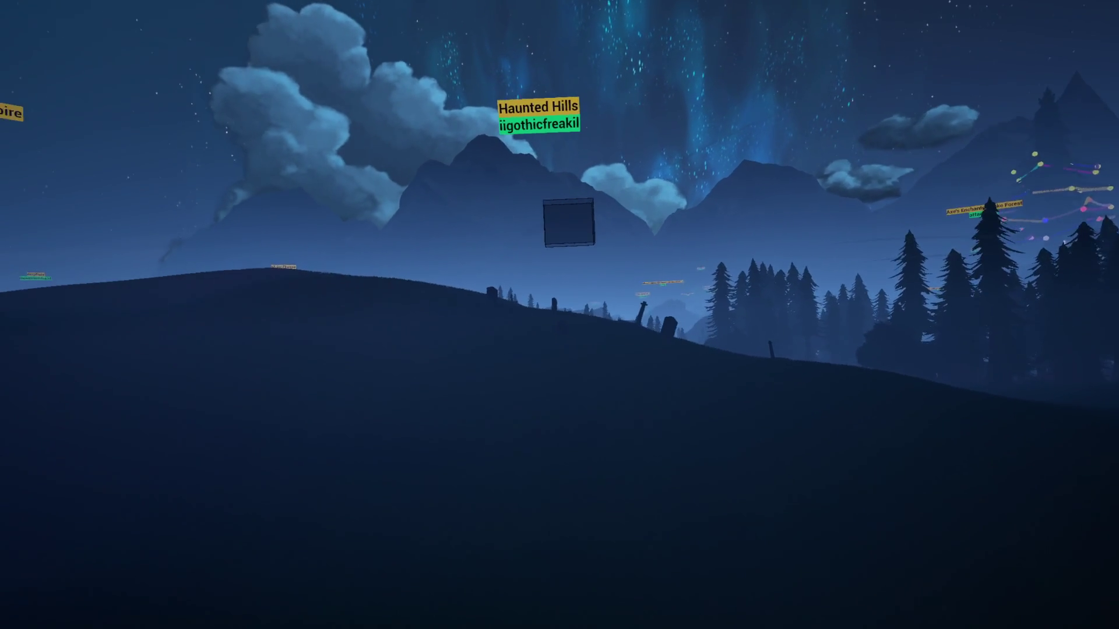
{"action": "key", "text": "w"}
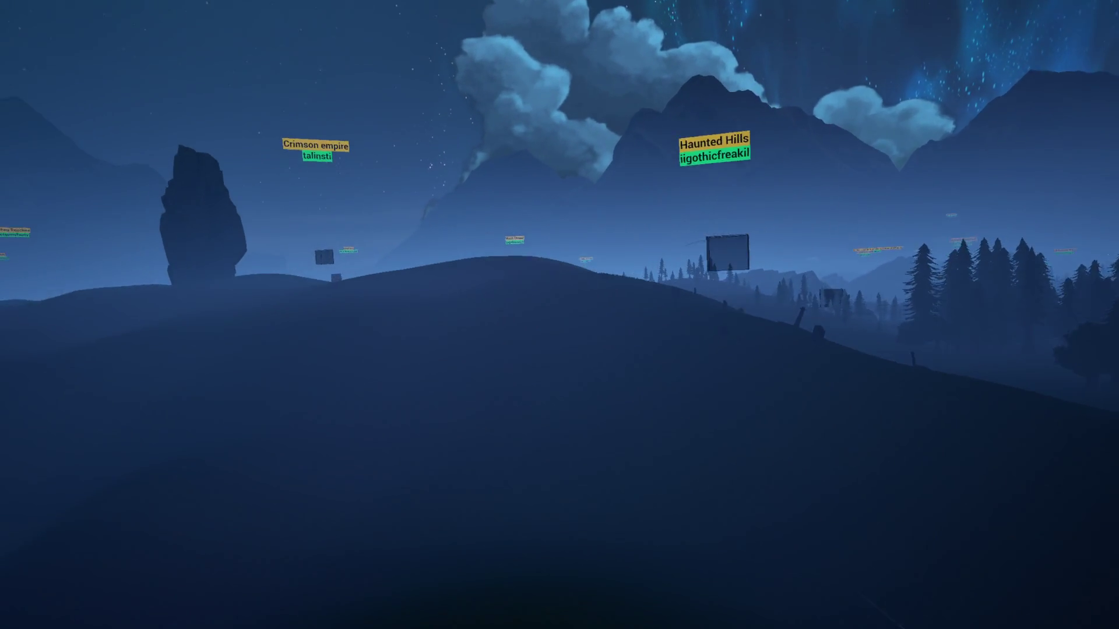
{"action": "key", "text": "w"}
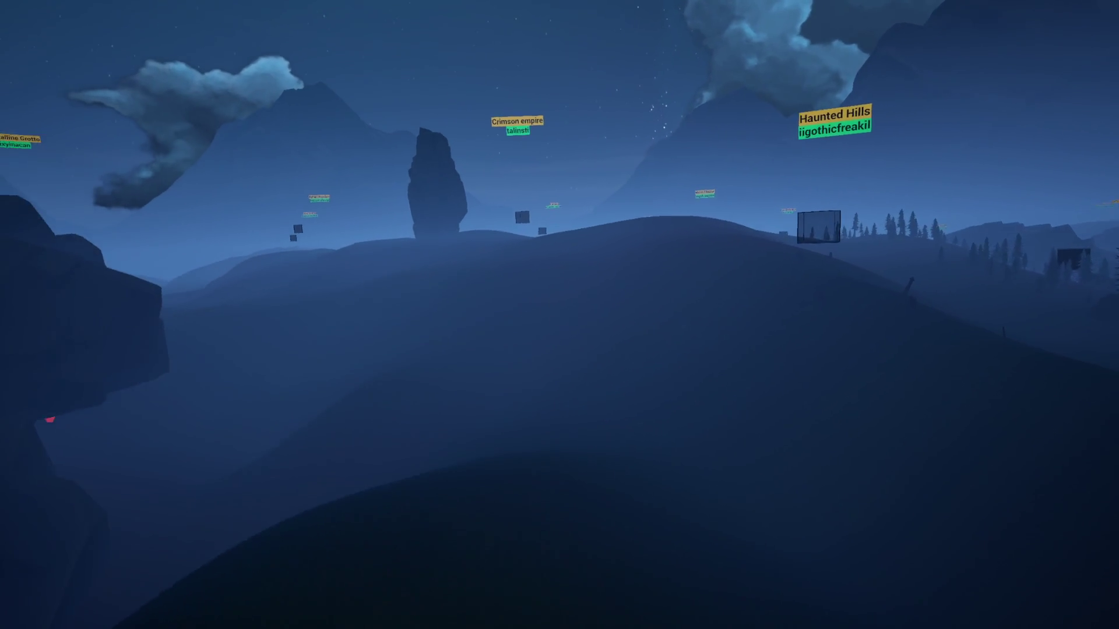
{"action": "key", "text": "w"}
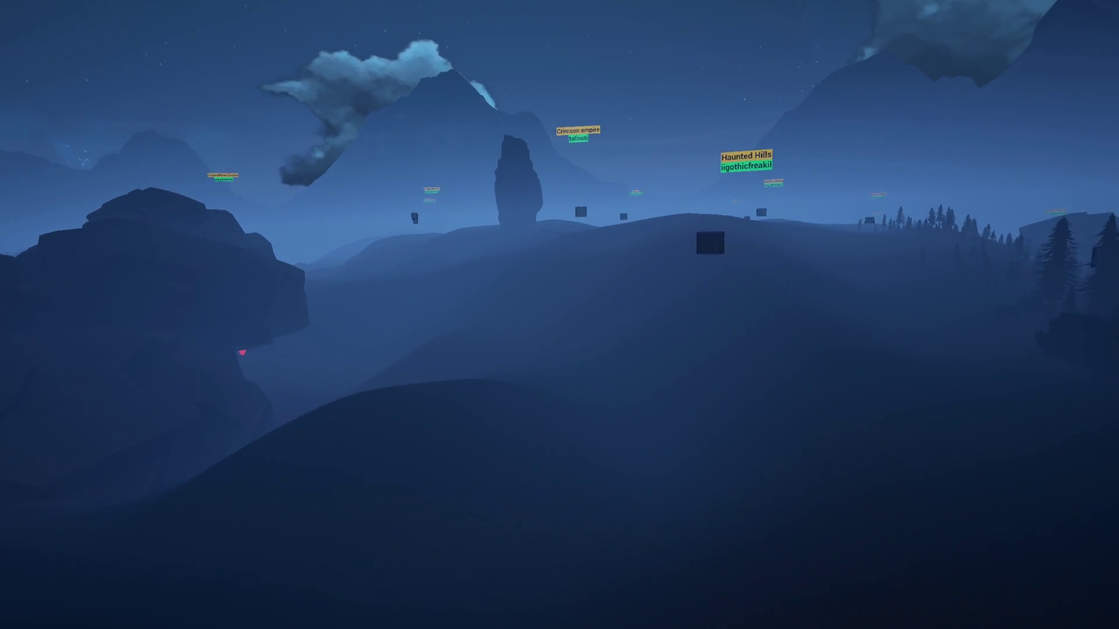
Step: Fly over the pine forest and descend to the red-lit cage by the rocks
{"action": "key", "text": "w"}
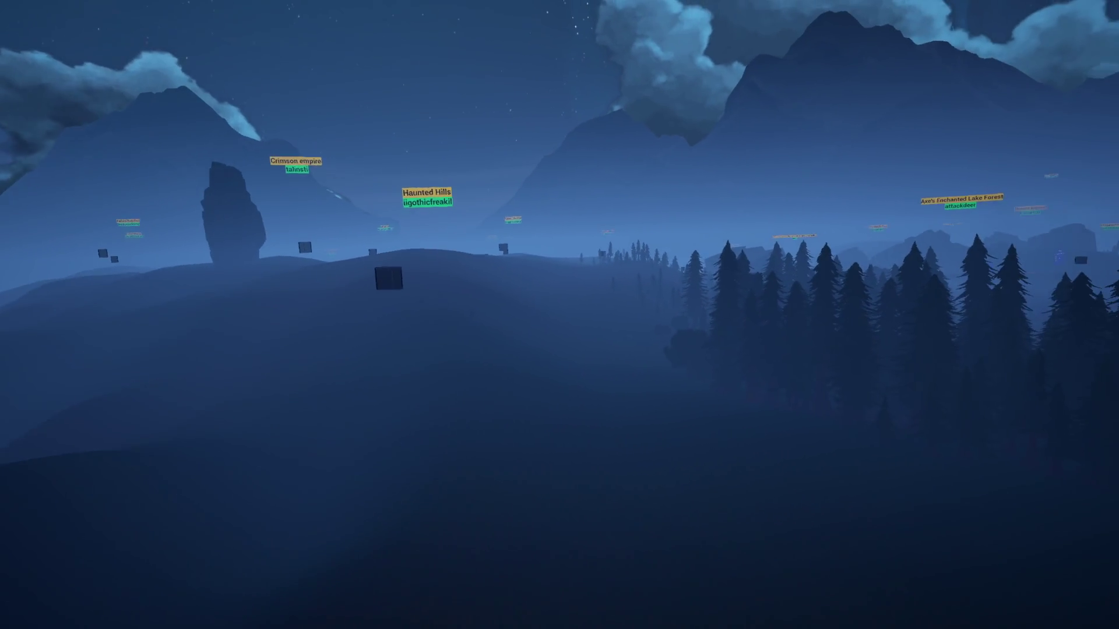
{"action": "key", "text": "w"}
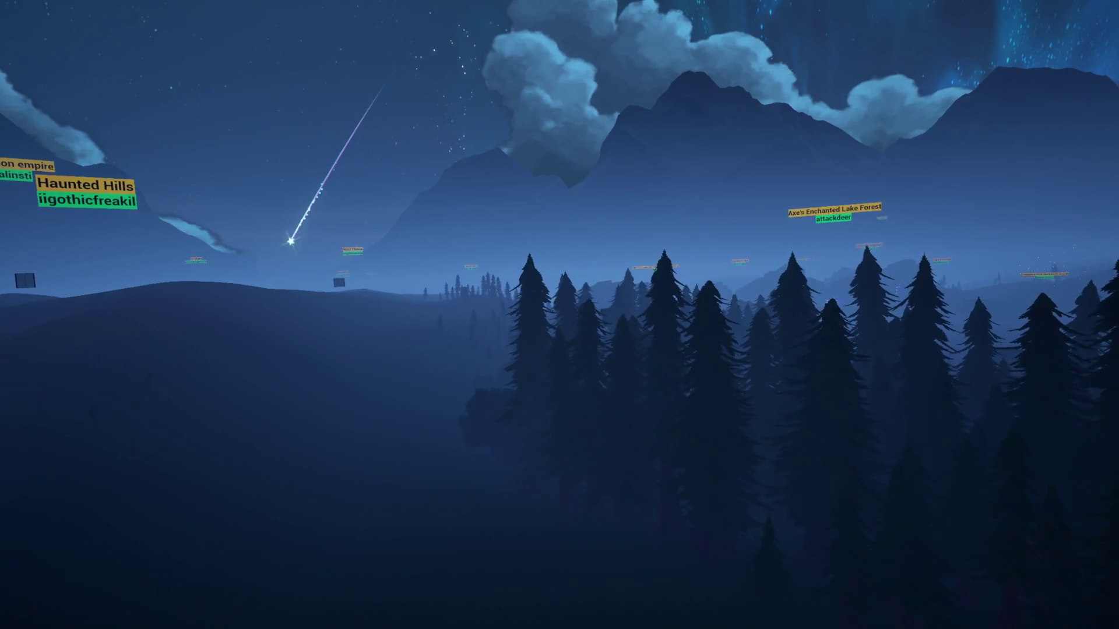
{"action": "key", "text": "w"}
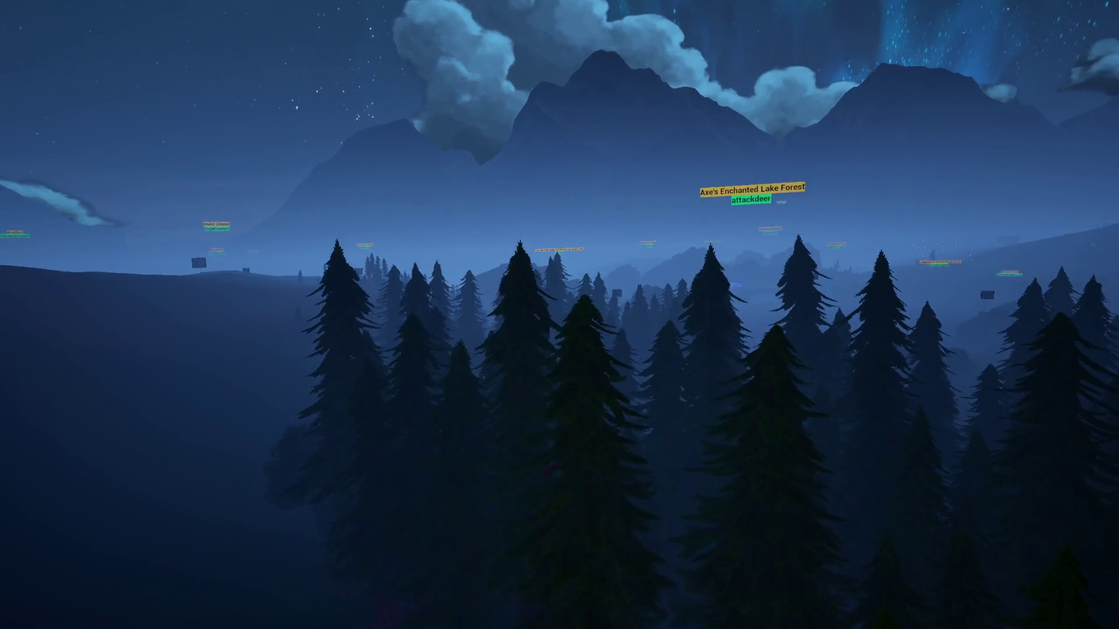
{"action": "key", "text": "w"}
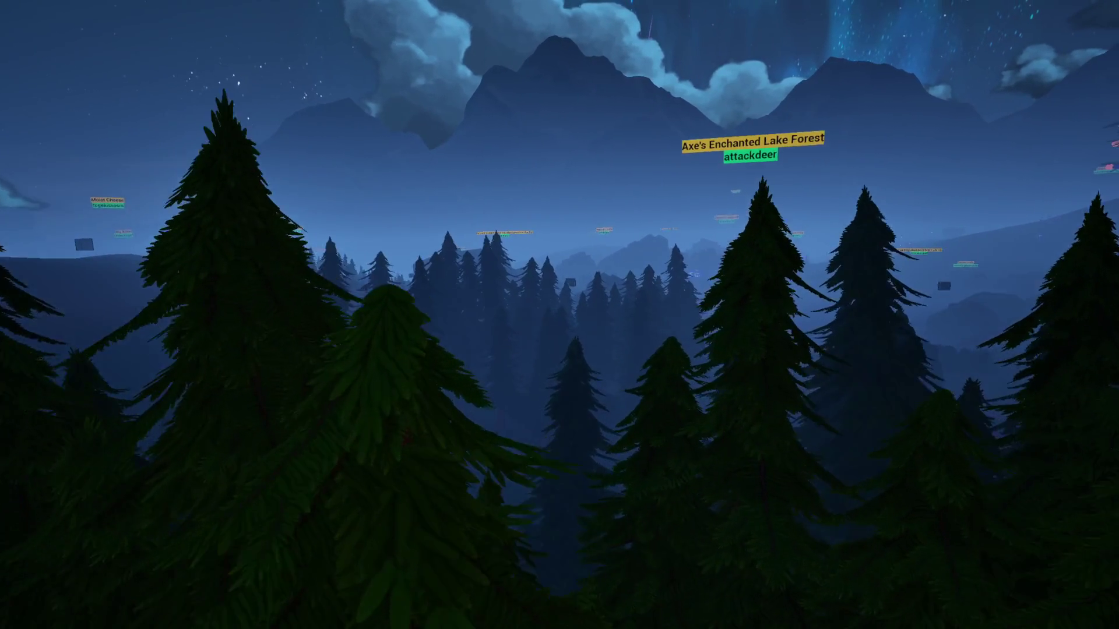
{"action": "key", "text": "w"}
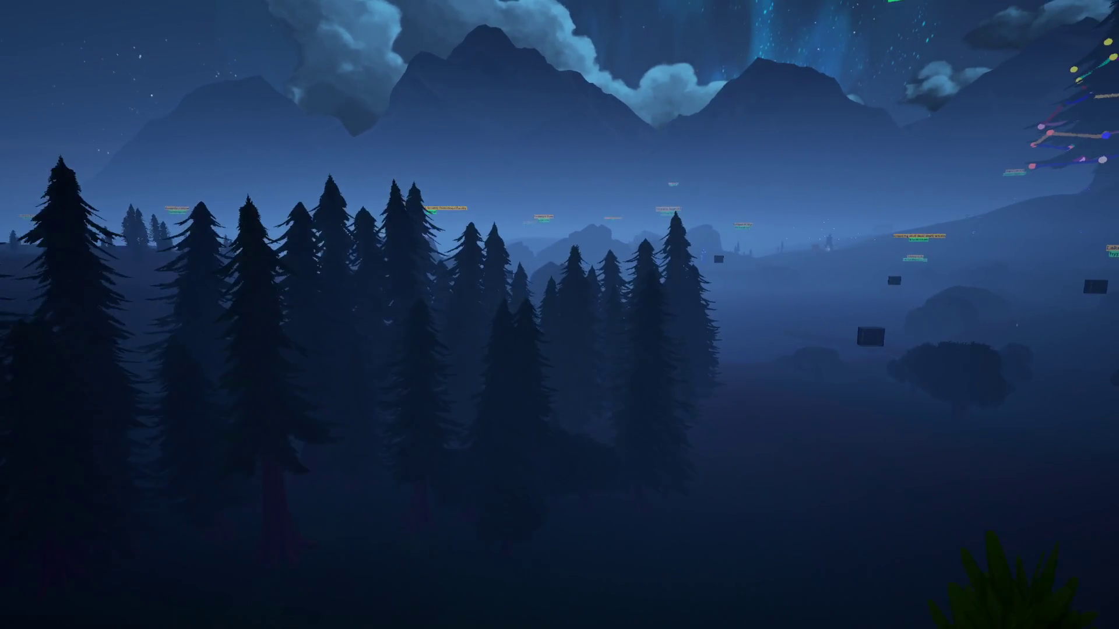
{"action": "key", "text": "w"}
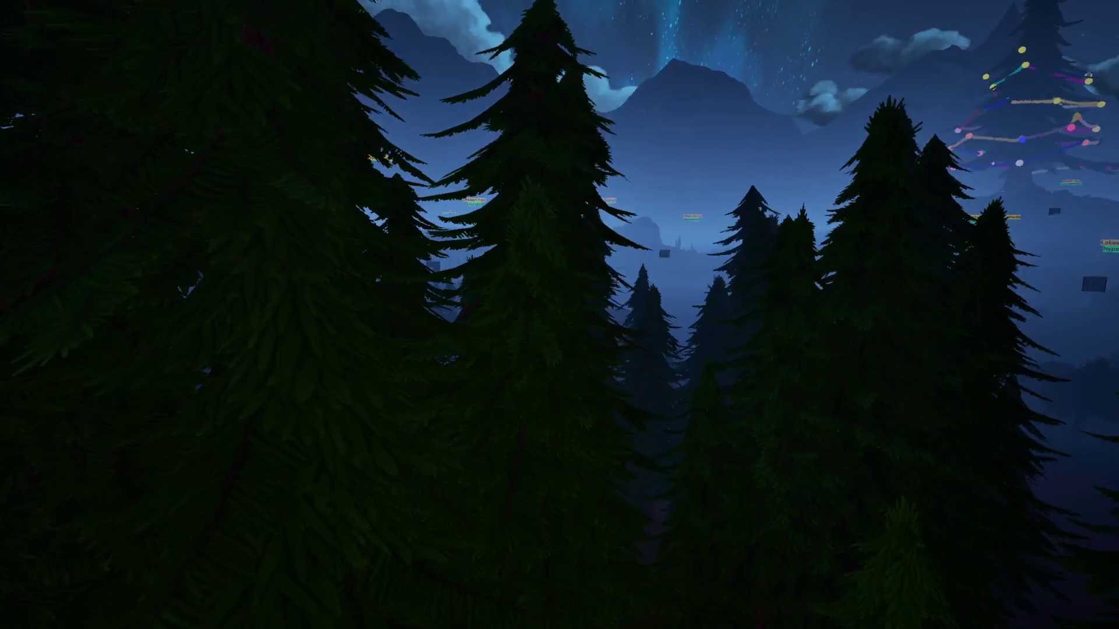
{"action": "key", "text": "w"}
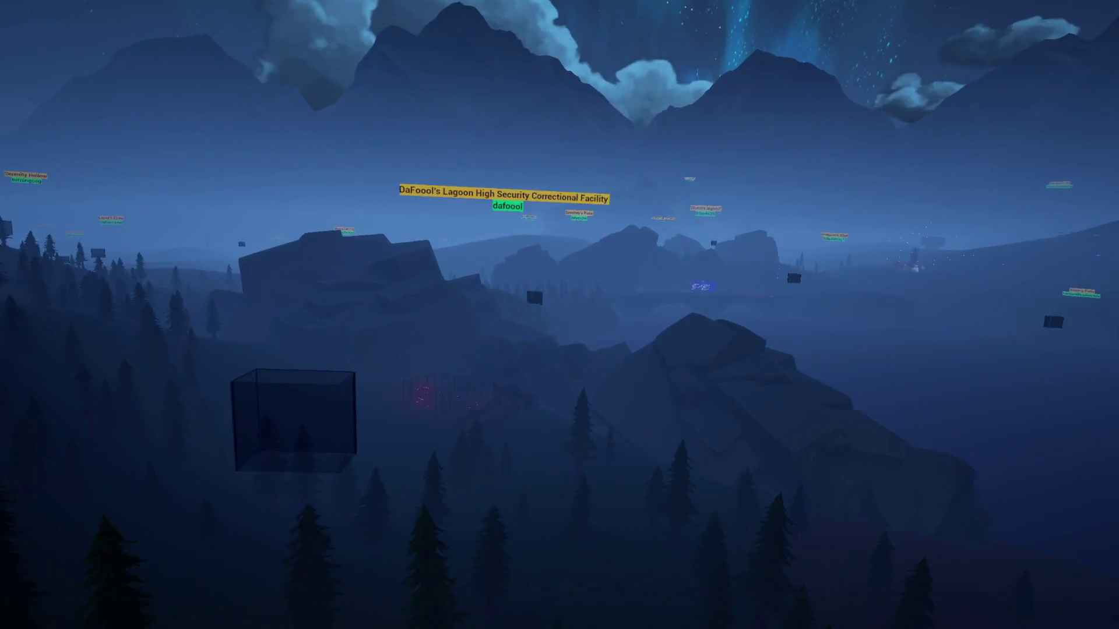
{"action": "key", "text": "w"}
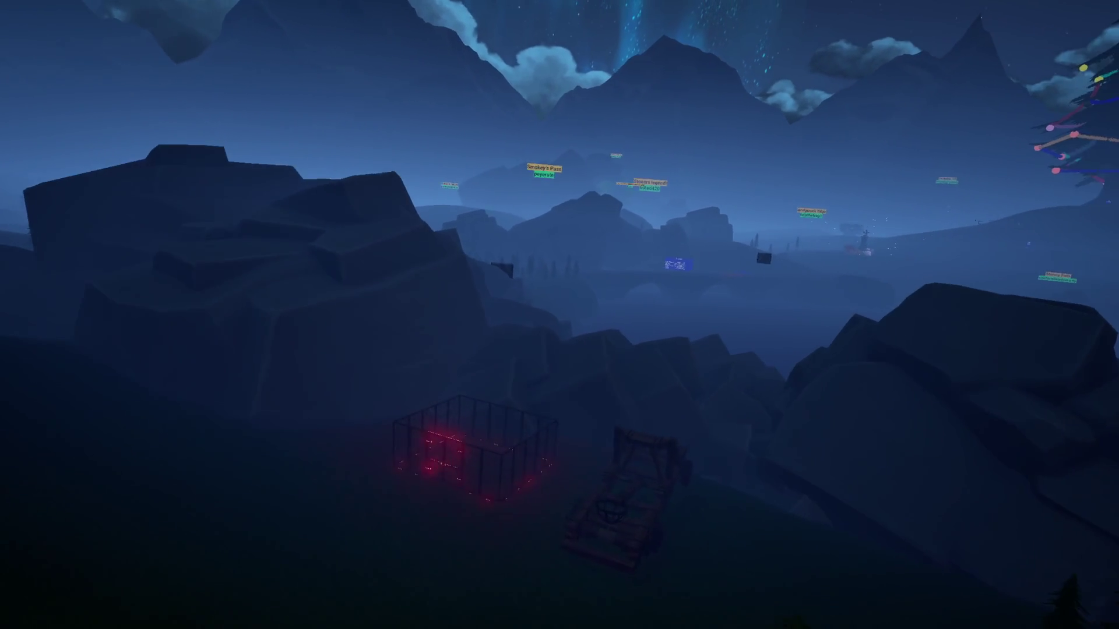
{"action": "key", "text": "w"}
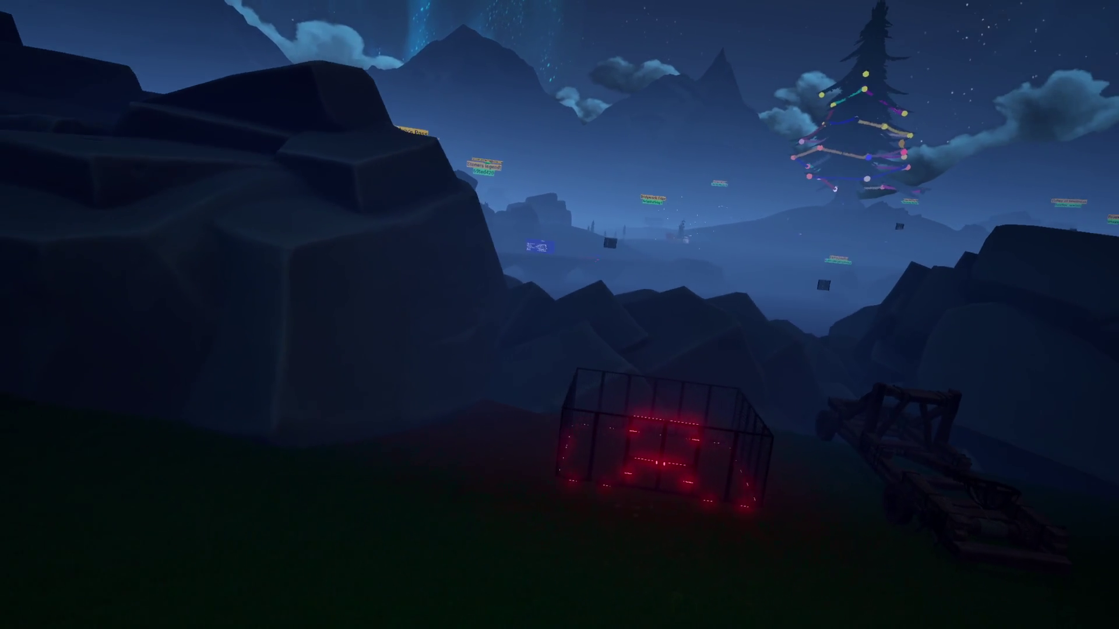
{"action": "key", "text": "w"}
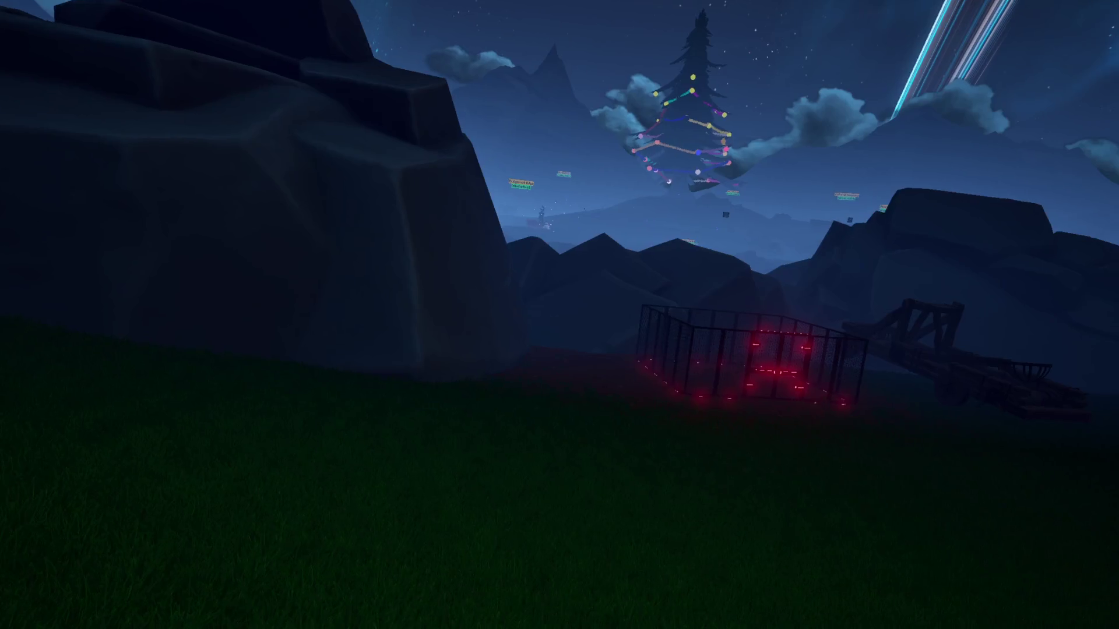
{"action": "key", "text": "w"}
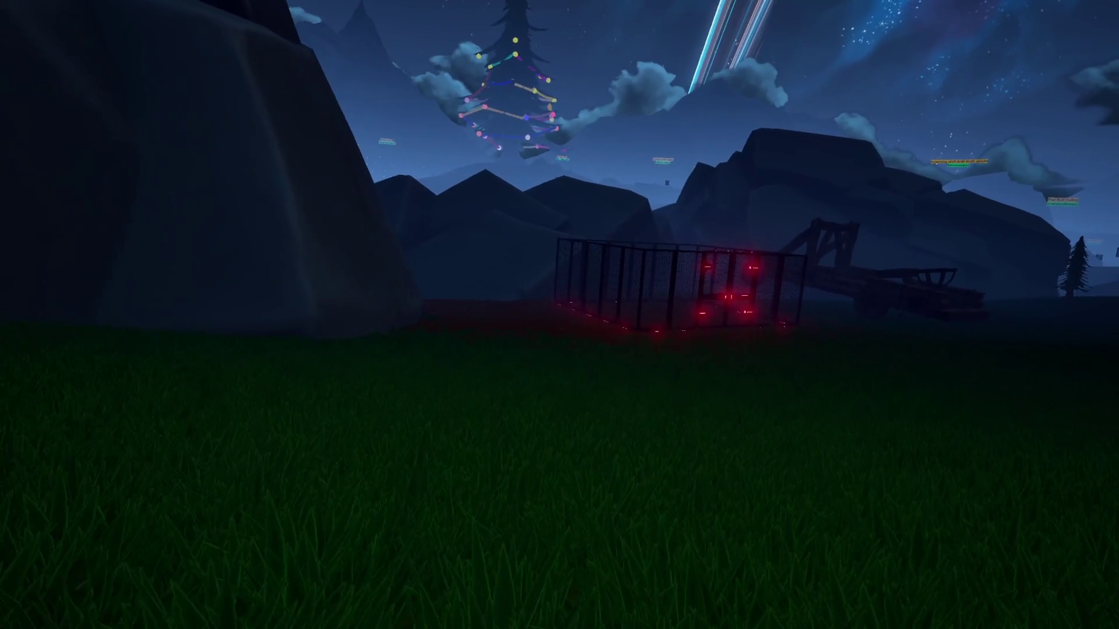
{"action": "key", "text": "w"}
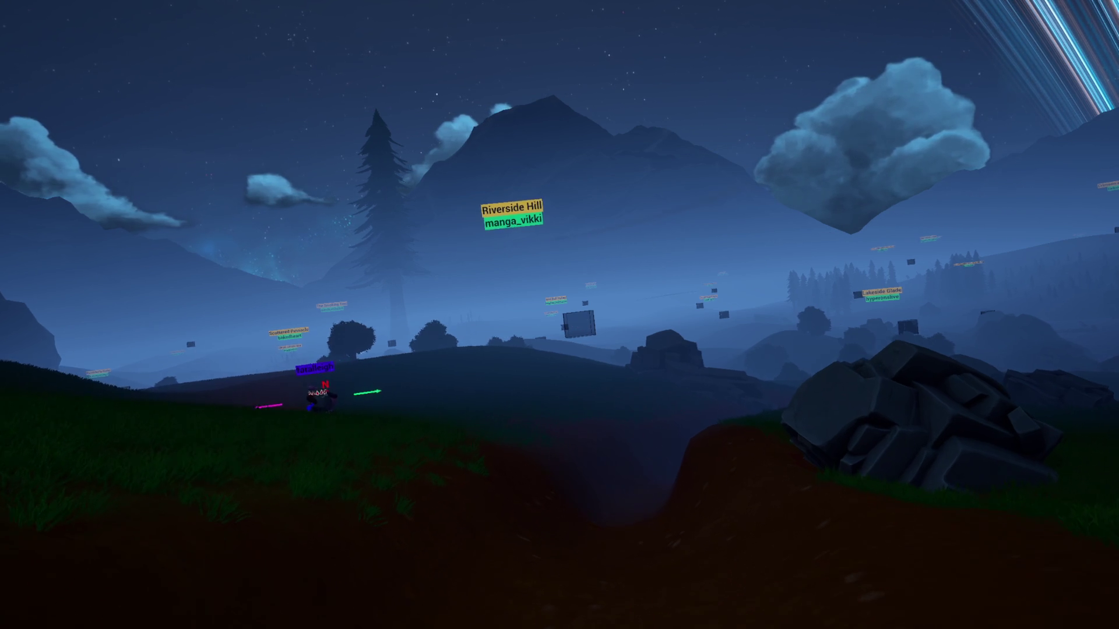
Step: Fly out of the ravine, over the hill and treetops, across the misty valley toward a tall pine
{"action": "key", "text": "w"}
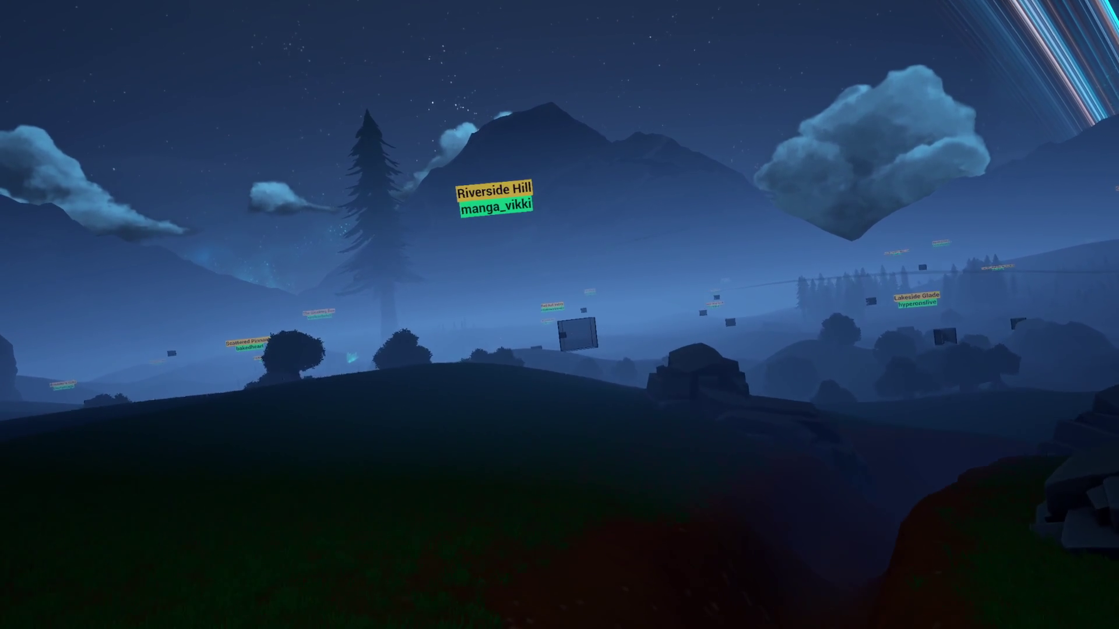
{"action": "key", "text": "w"}
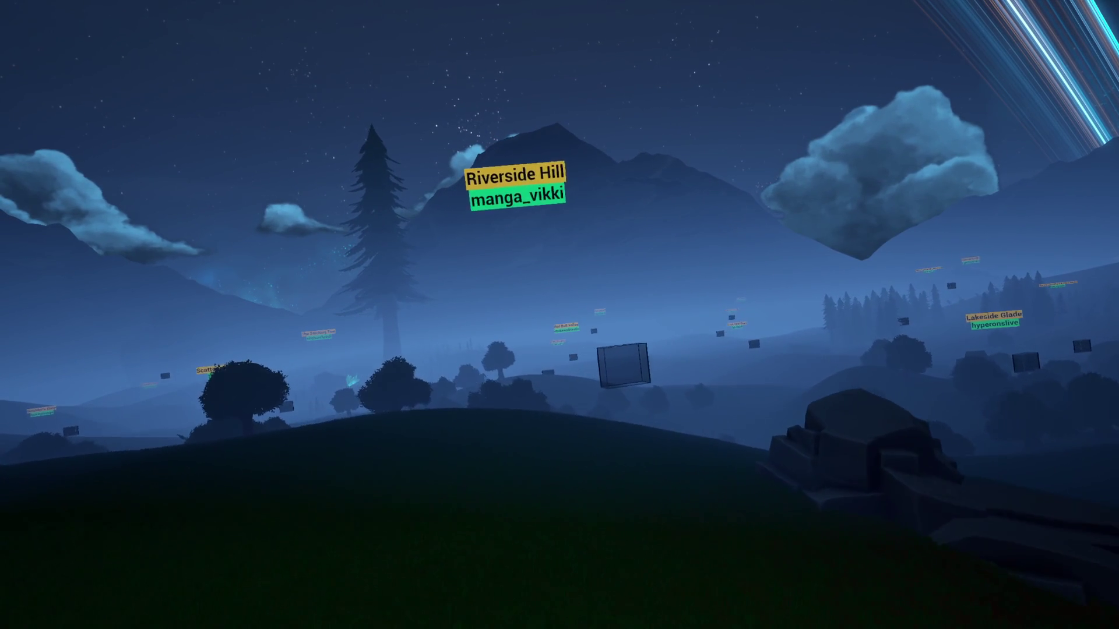
{"action": "key", "text": "w"}
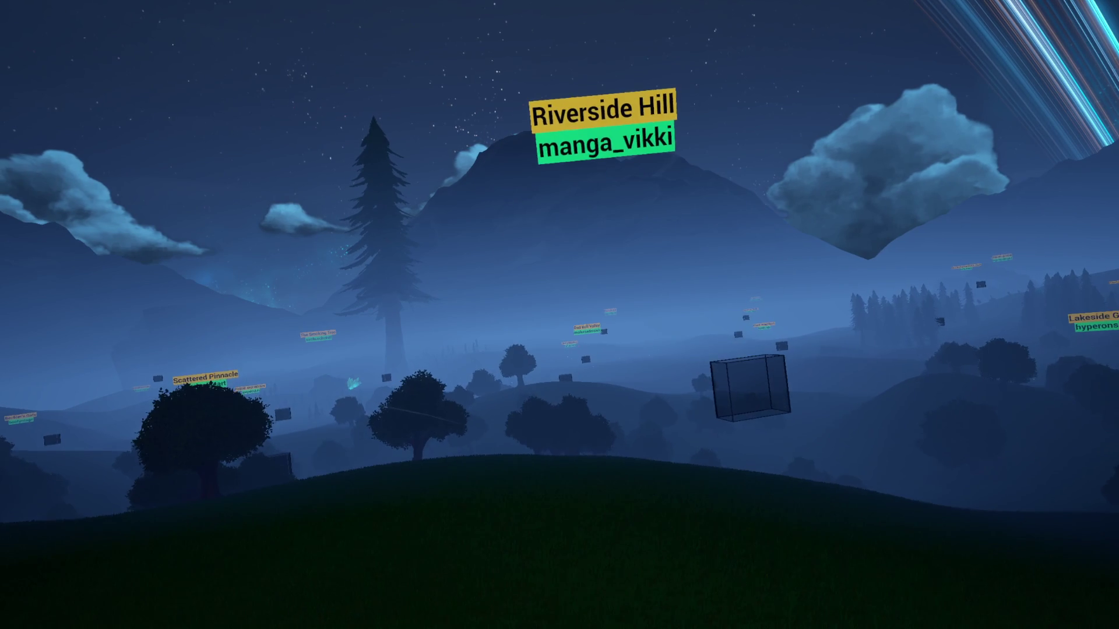
{"action": "key", "text": "w"}
{"action": "key", "text": "w"}
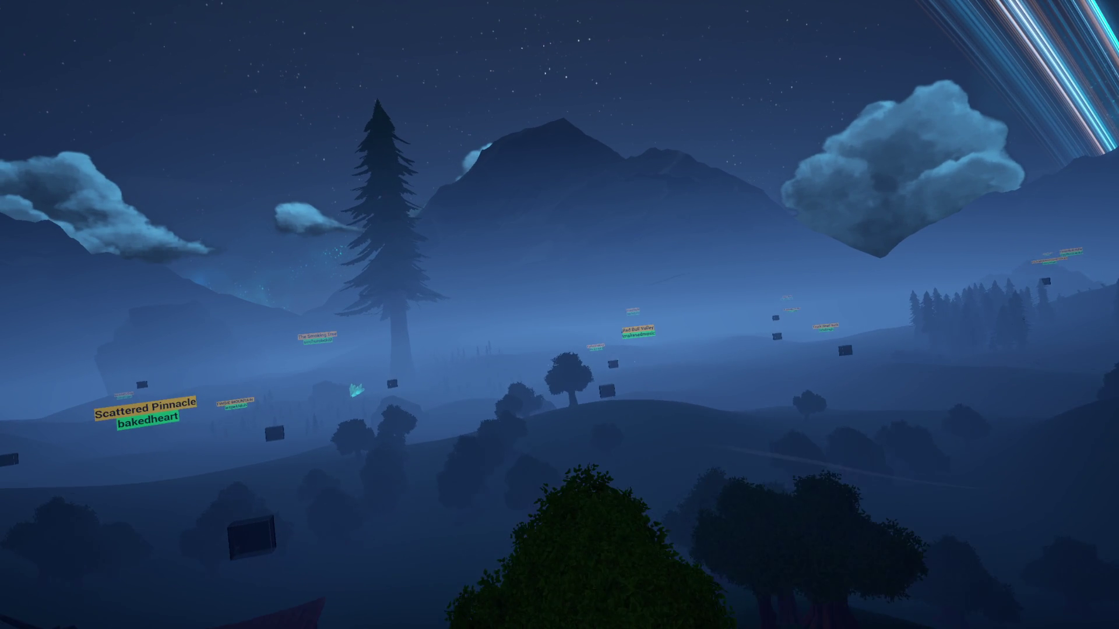
{"action": "key", "text": "w"}
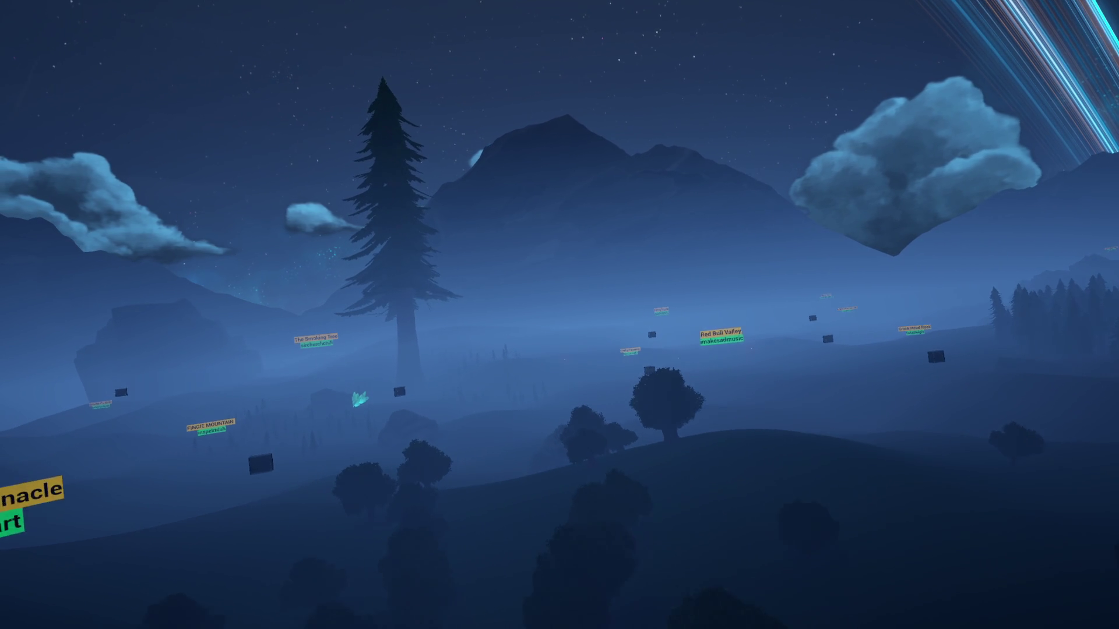
{"action": "key", "text": "w"}
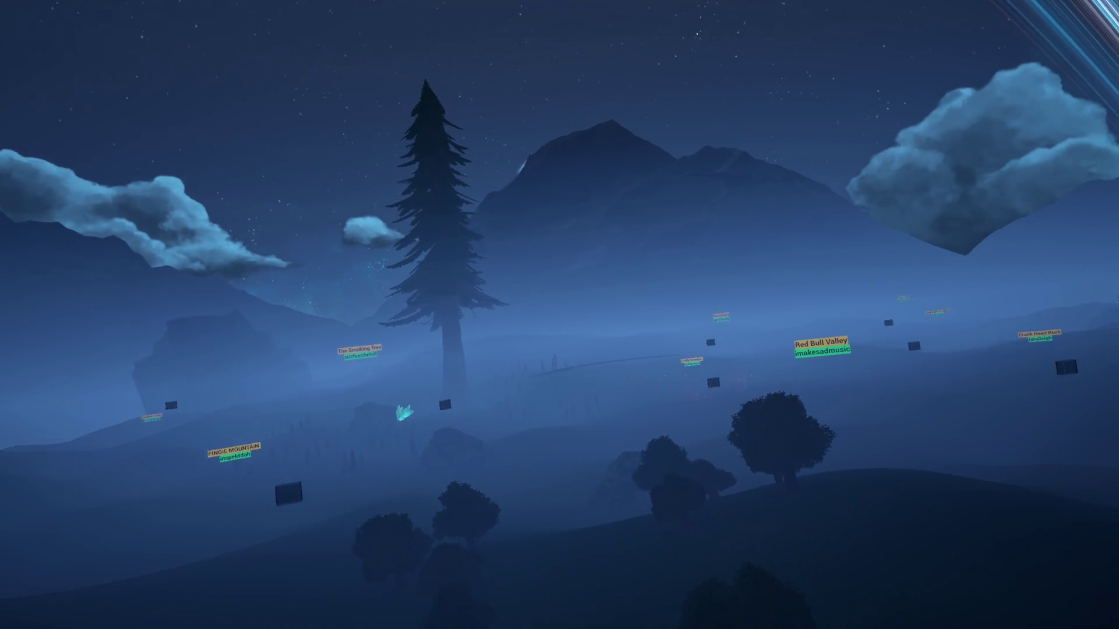
{"action": "key", "text": "w"}
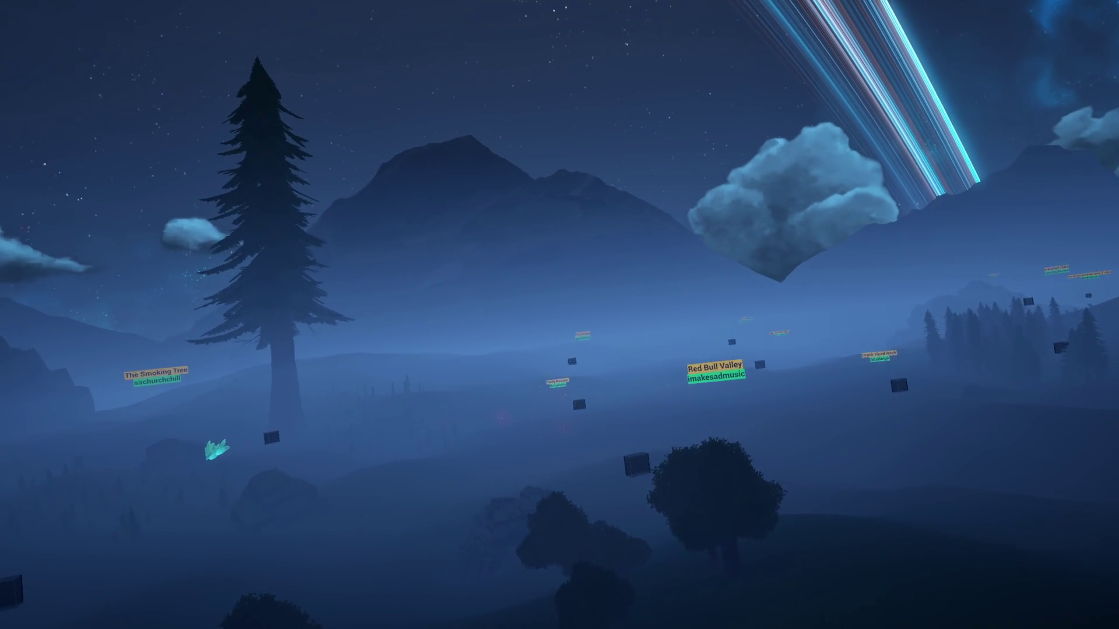
{"action": "key", "text": "w"}
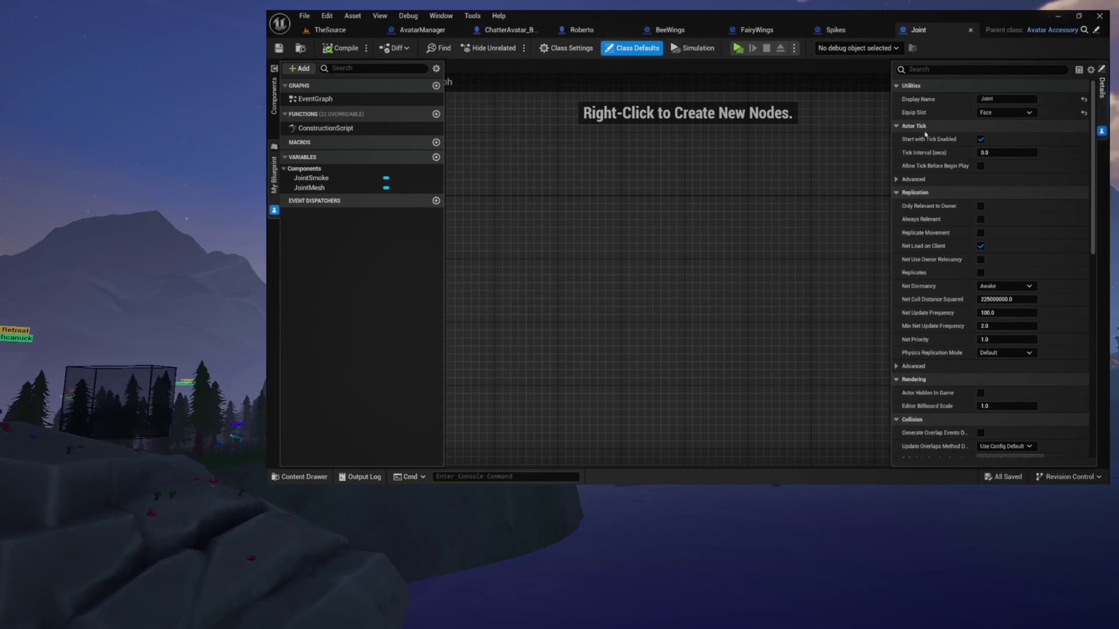
Step: Bring the FairyWings accessory blueprint to the front
{"action": "left_click", "coordinate": [758, 30]}
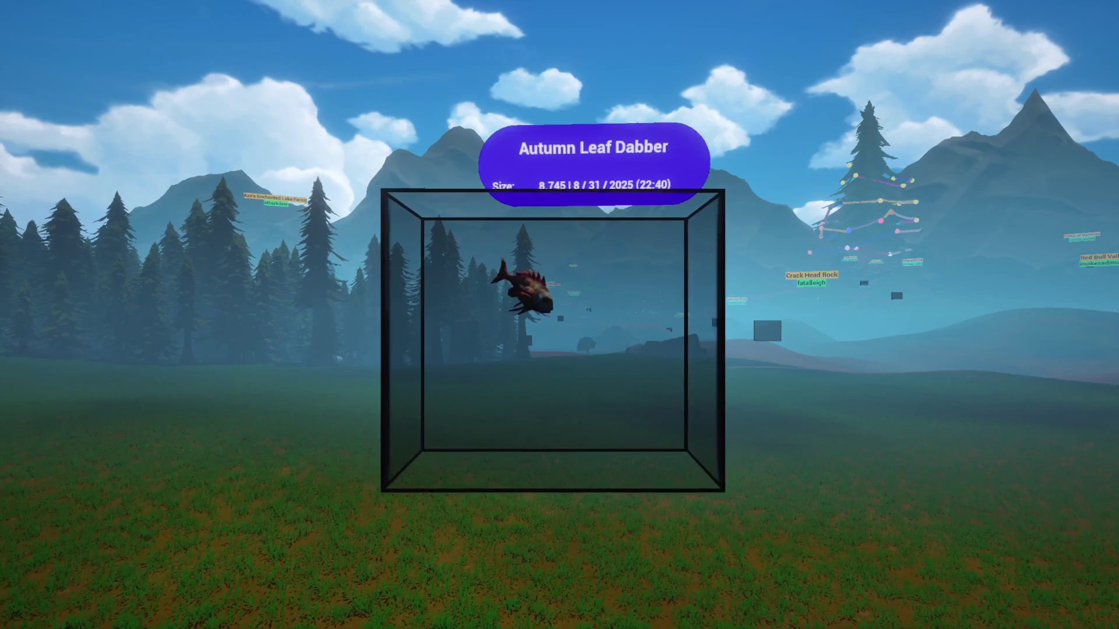
Step: Walk forward in the game into the fish tank
{"action": "key", "text": "w"}
{"action": "key", "text": "w"}
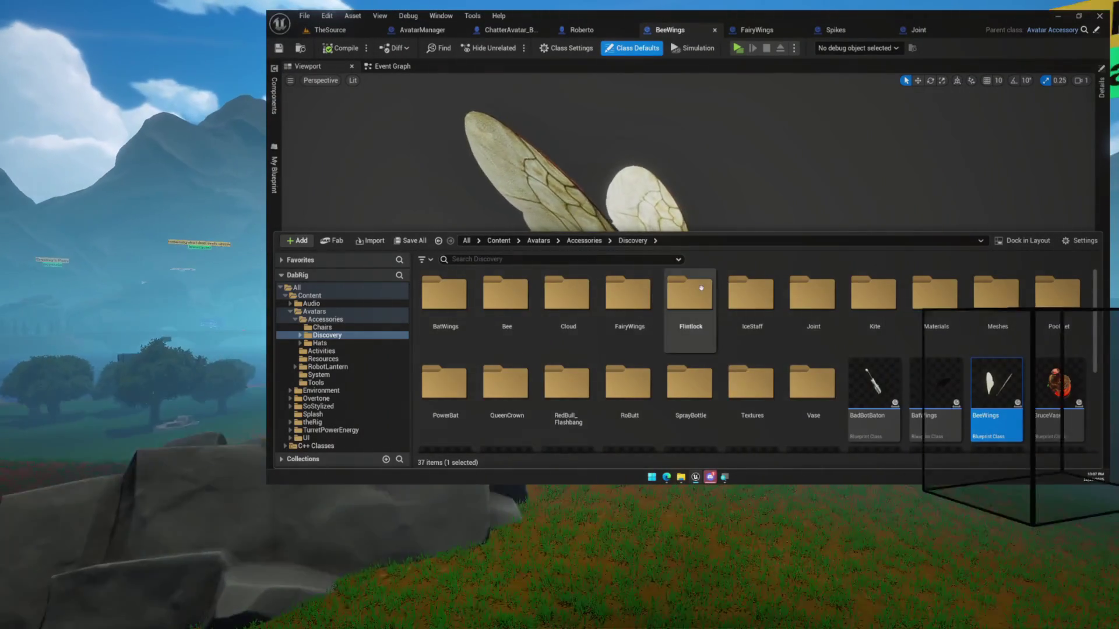
Step: Scroll the Discovery folder, selecting the Spikes and then the StormCloud accessories
{"action": "scroll", "coordinate": [703, 287], "scroll_direction": "down", "scroll_amount": 2}
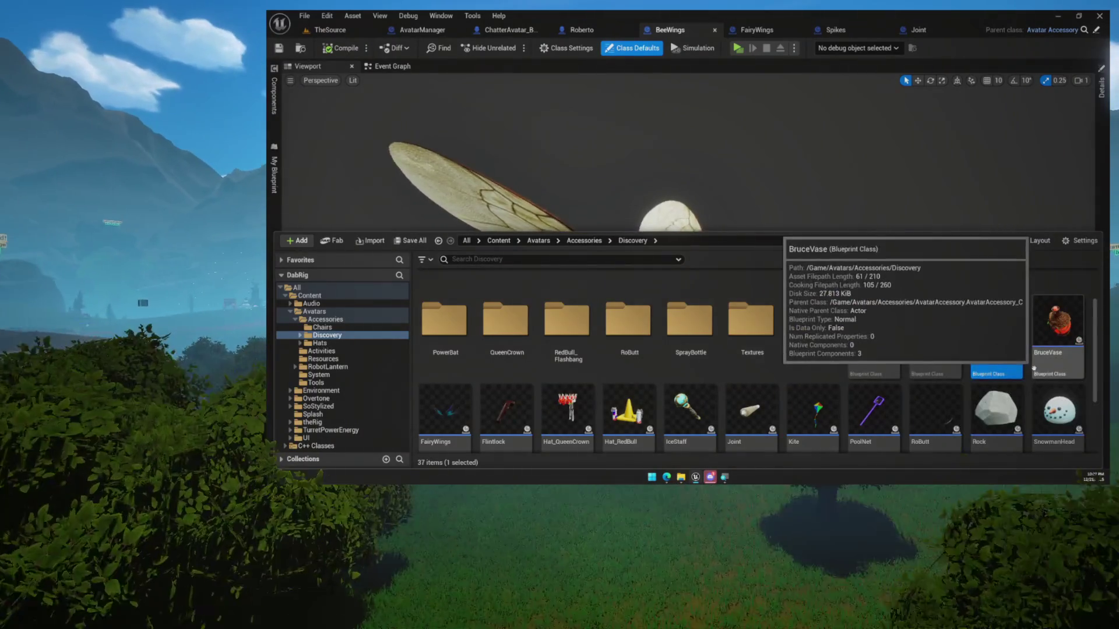
{"action": "scroll", "coordinate": [1032, 371], "scroll_direction": "down", "scroll_amount": 1}
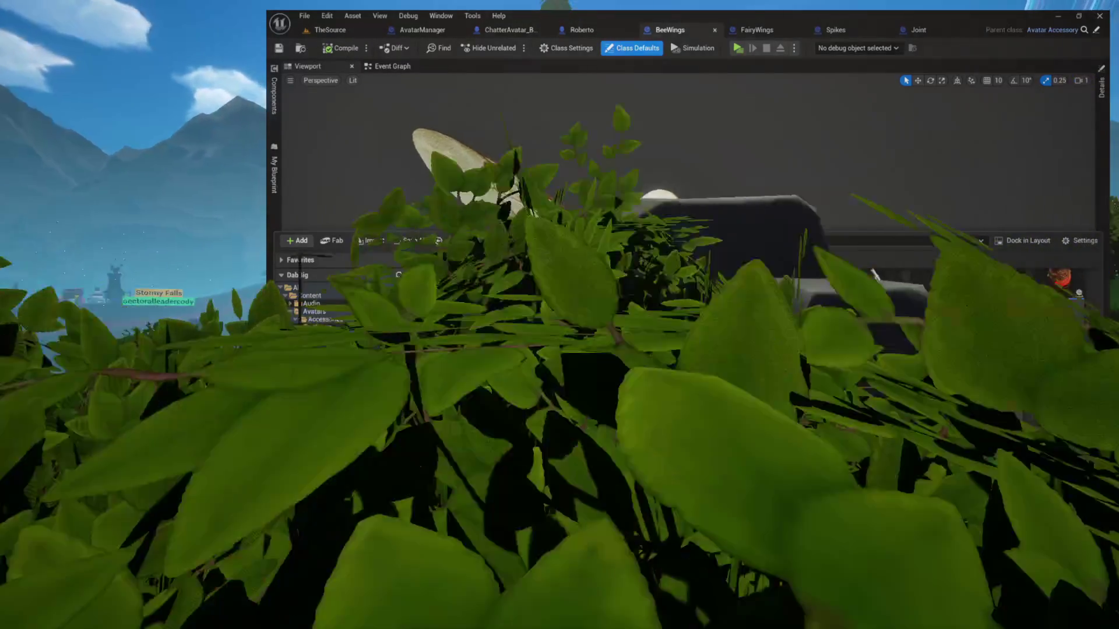
{"action": "scroll", "coordinate": [760, 391], "scroll_direction": "down", "scroll_amount": 1}
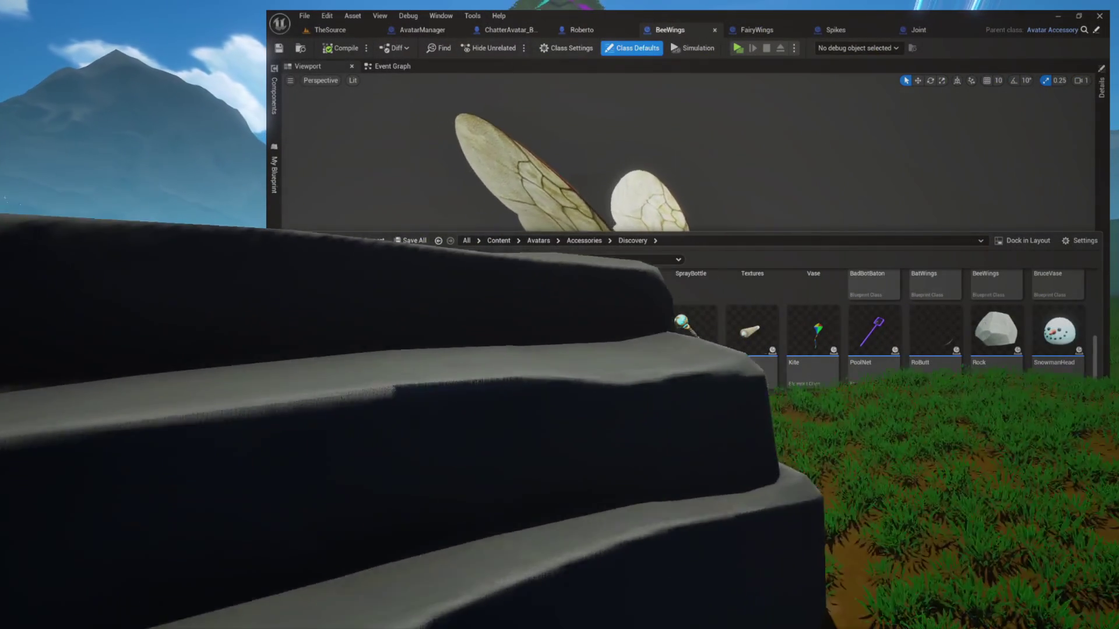
{"action": "scroll", "coordinate": [848, 424], "scroll_direction": "down", "scroll_amount": 1}
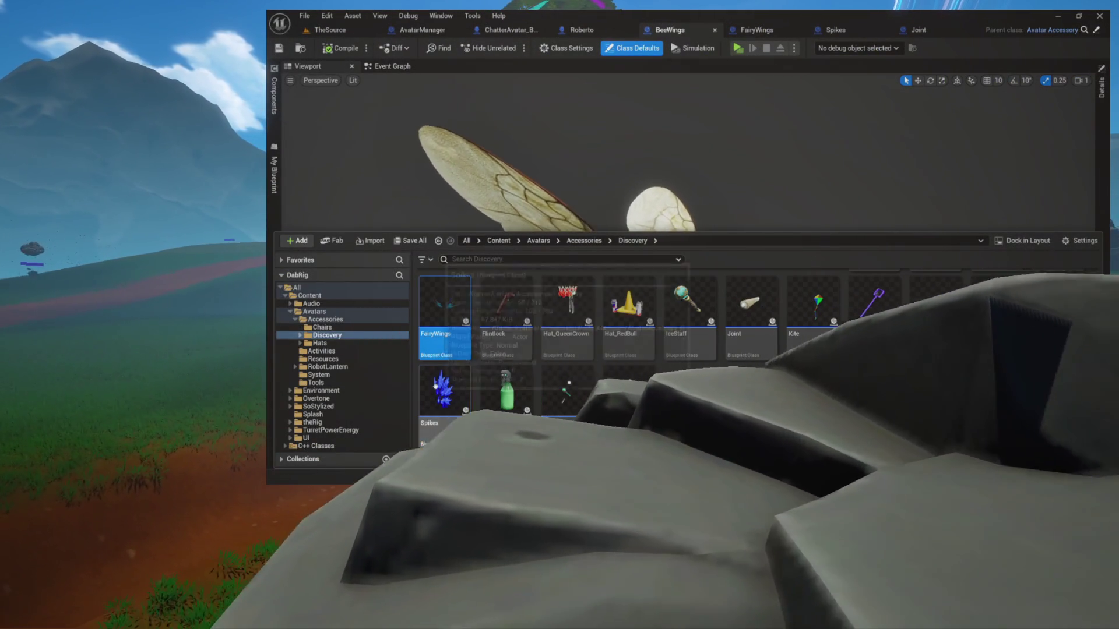
{"action": "left_click", "coordinate": [445, 402]}
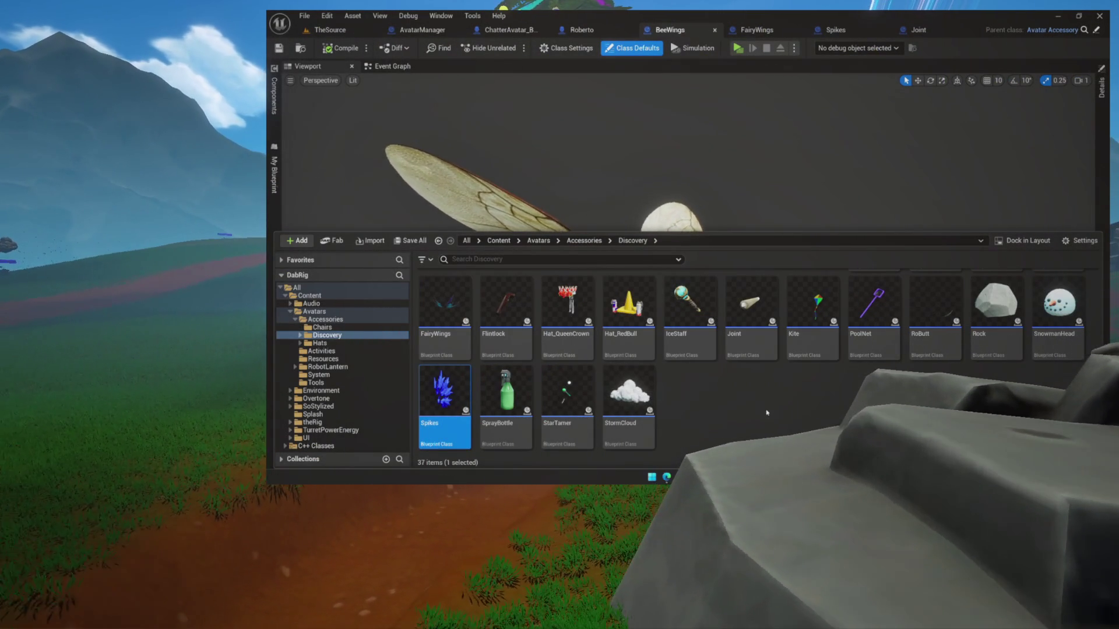
{"action": "scroll", "coordinate": [774, 412], "scroll_direction": "up", "scroll_amount": 1}
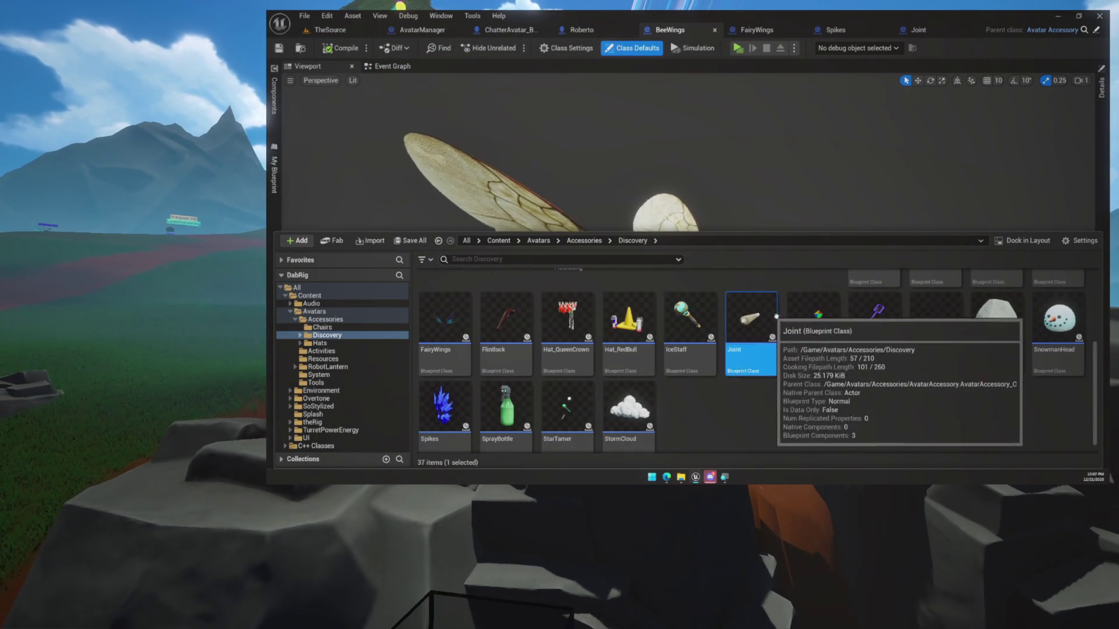
{"action": "scroll", "coordinate": [942, 351], "scroll_direction": "up", "scroll_amount": 2}
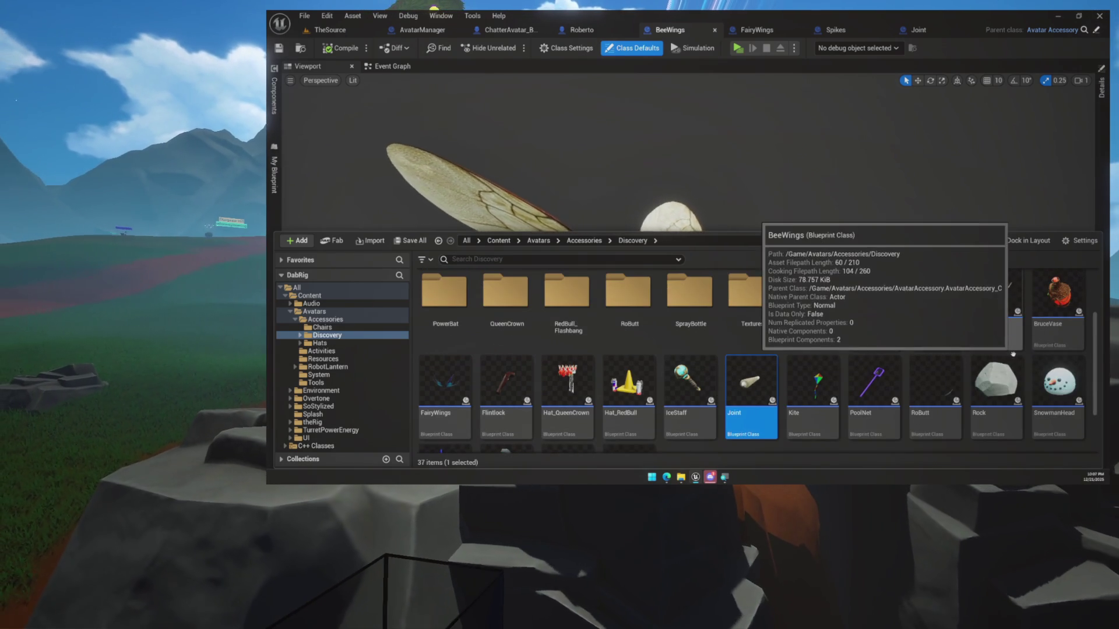
{"action": "scroll", "coordinate": [1013, 353], "scroll_direction": "down", "scroll_amount": 1}
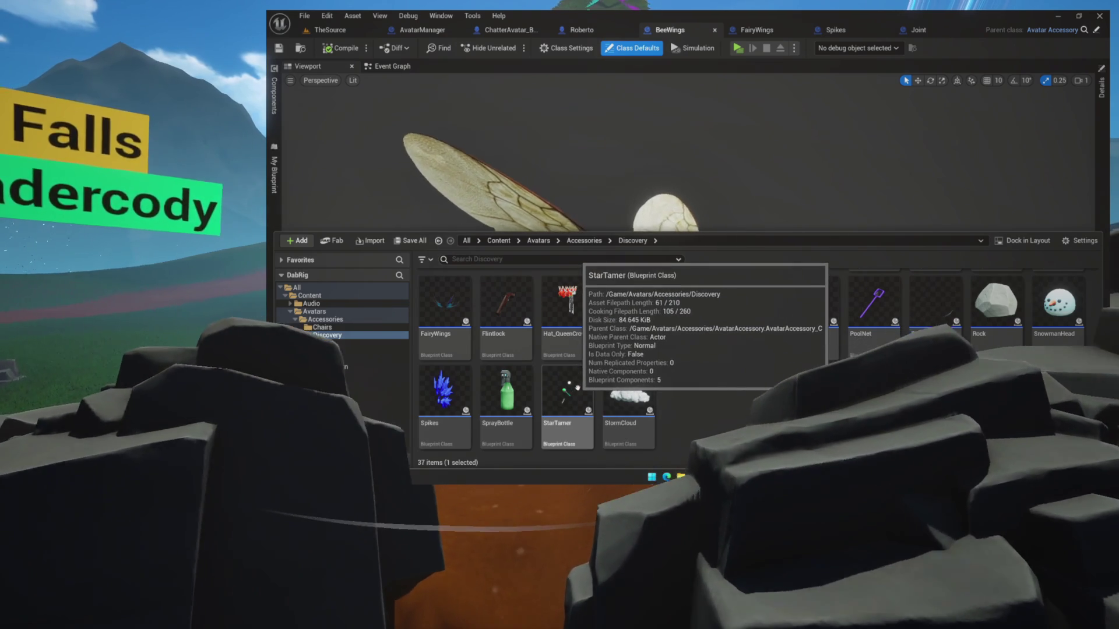
{"action": "left_click", "coordinate": [629, 390]}
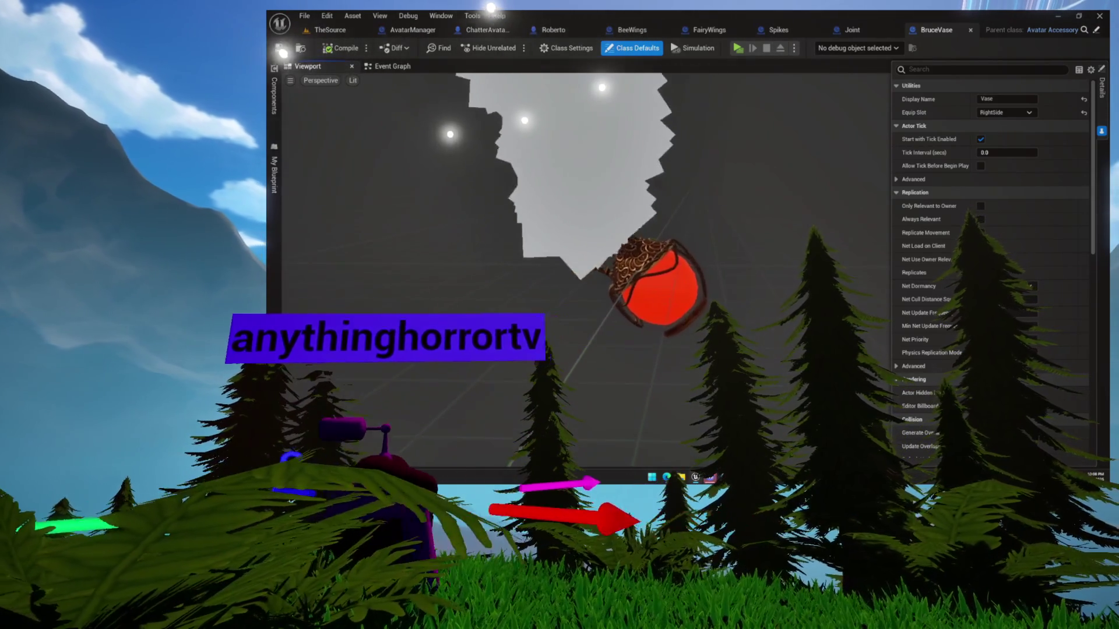
Step: Select the vase's Particles component and open its VaseSmoke Niagara system asset
{"action": "left_click", "coordinate": [279, 103]}
{"action": "left_click", "coordinate": [319, 120]}
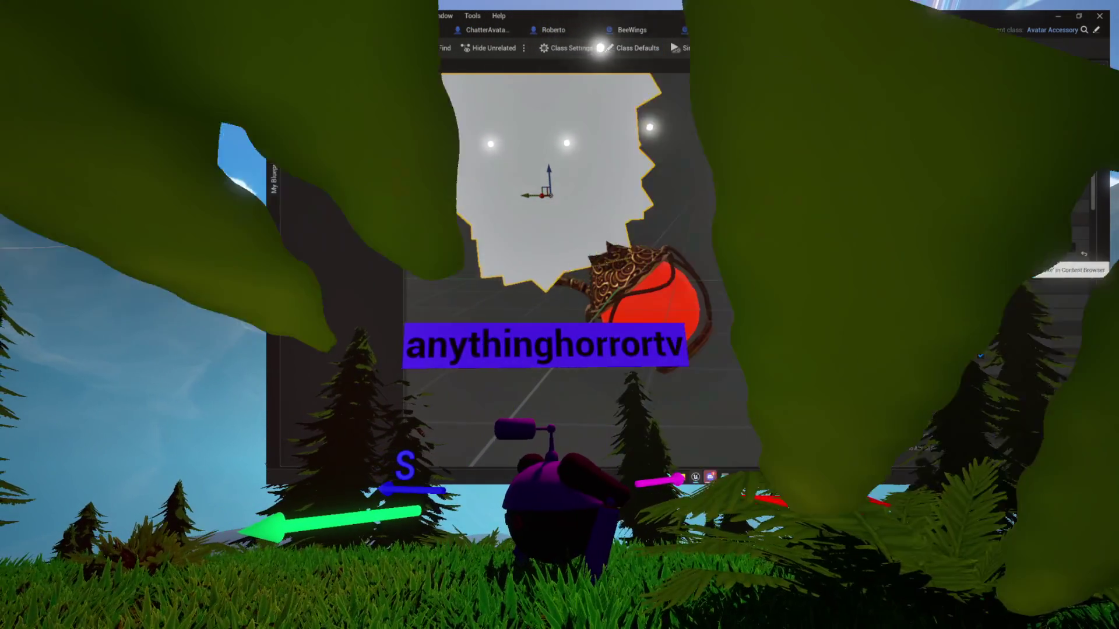
{"action": "left_click", "coordinate": [1024, 259]}
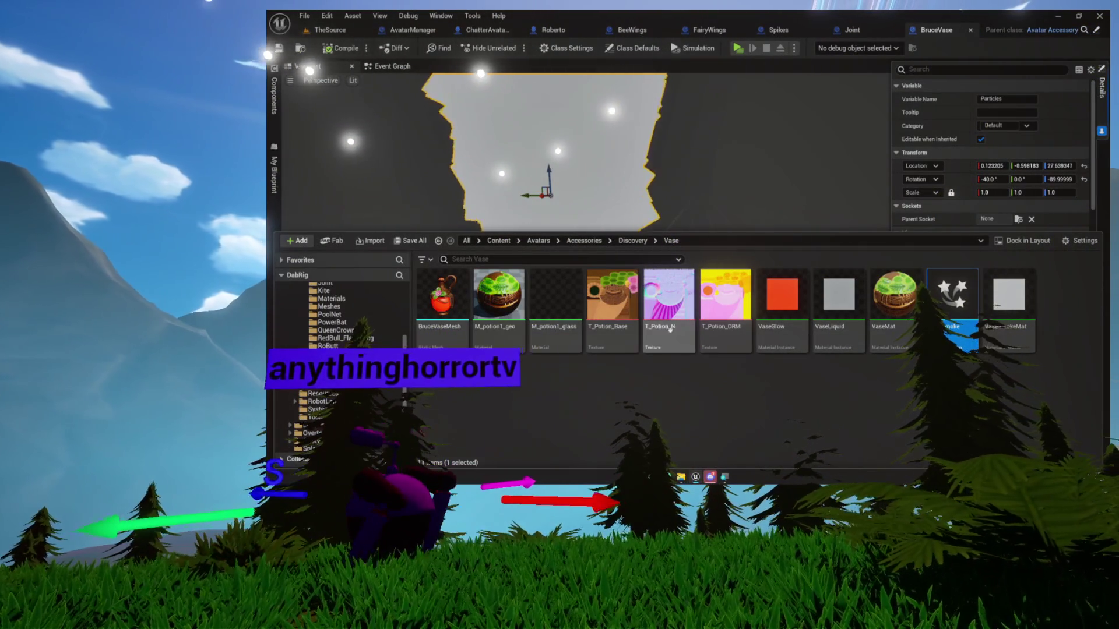
{"action": "double_click", "coordinate": [953, 294]}
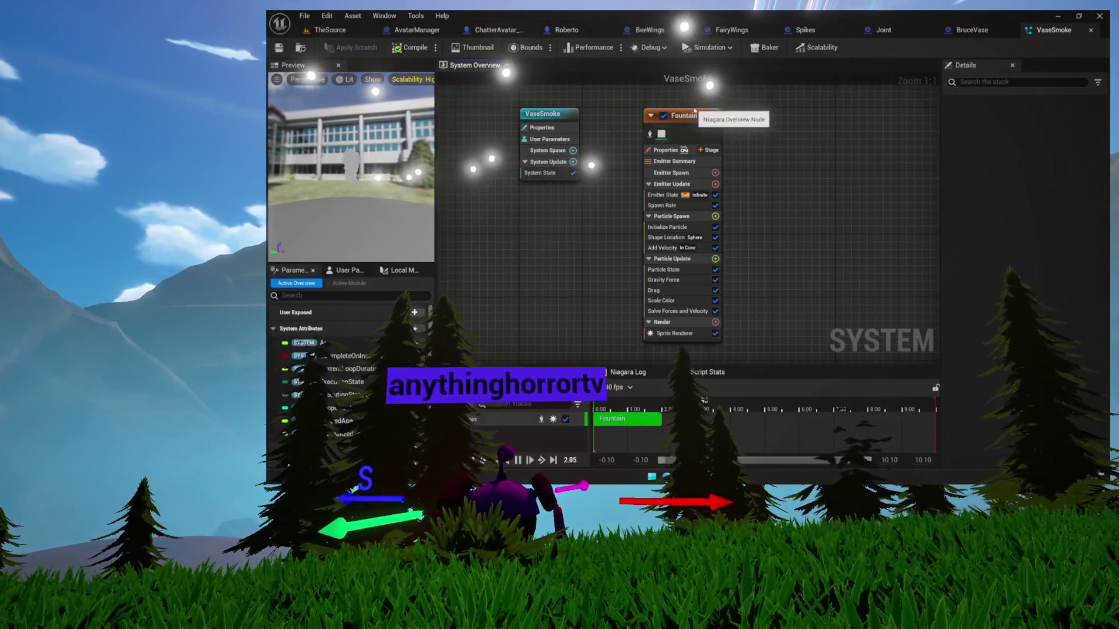
Step: Add Scale Sprite Size to Fountain's Particle Update, check its size curve, and save VaseSmoke
{"action": "left_click", "coordinate": [654, 149]}
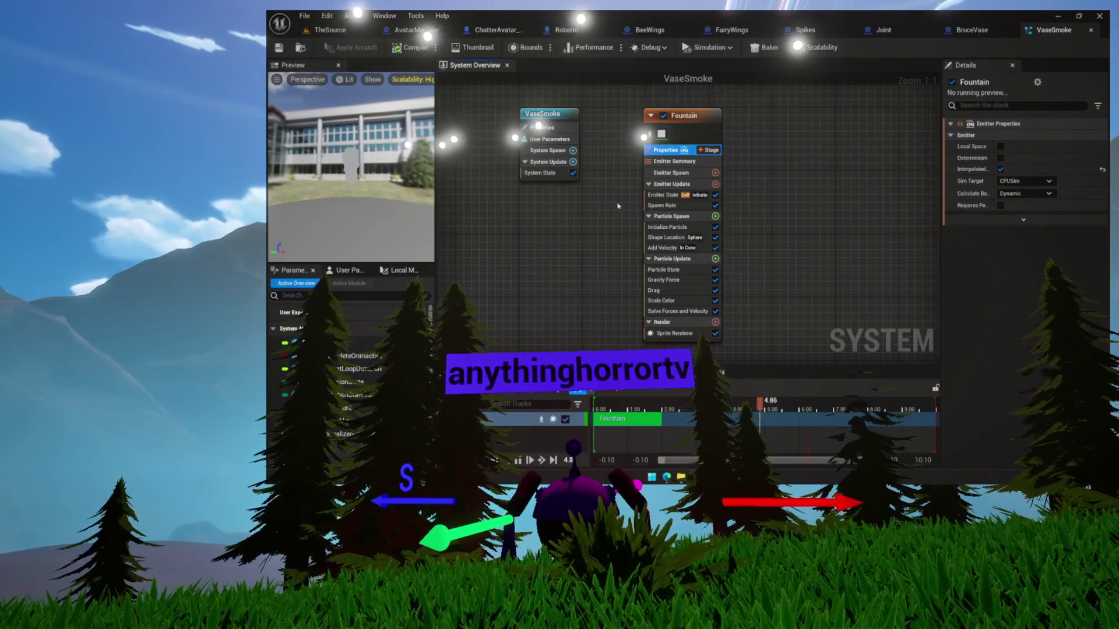
{"action": "left_click", "coordinate": [628, 216]}
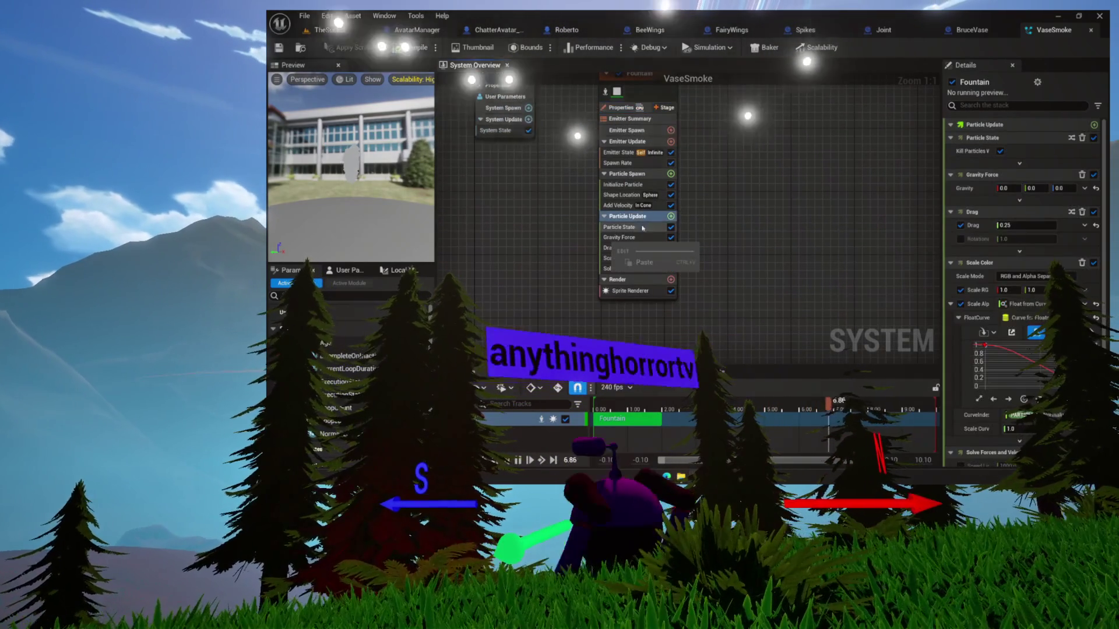
{"action": "left_click", "coordinate": [670, 217]}
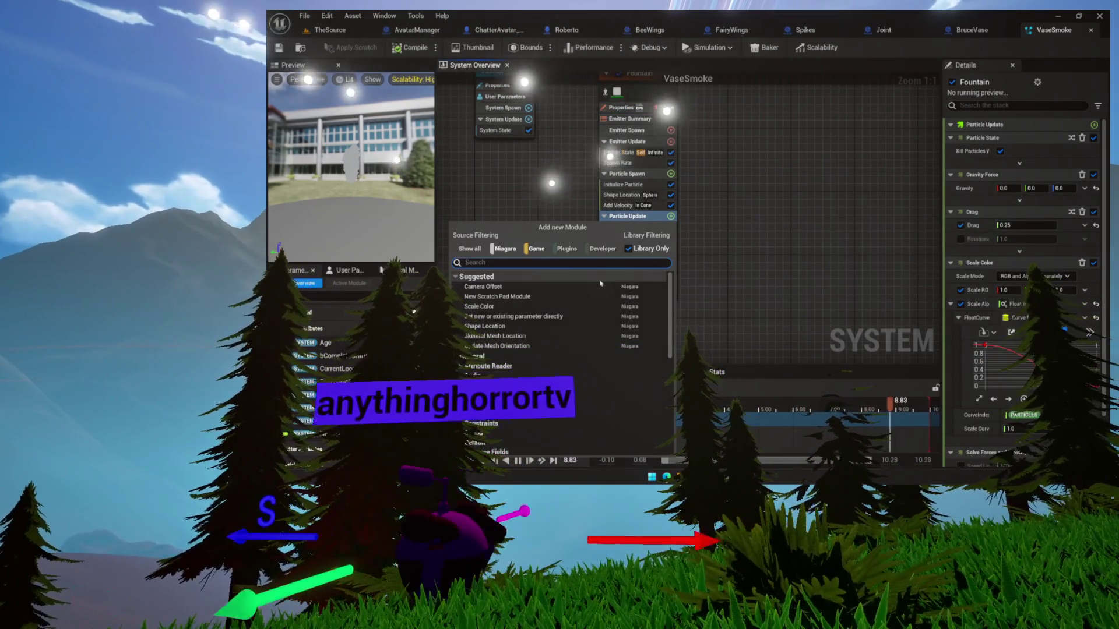
{"action": "type", "text": "scale"}
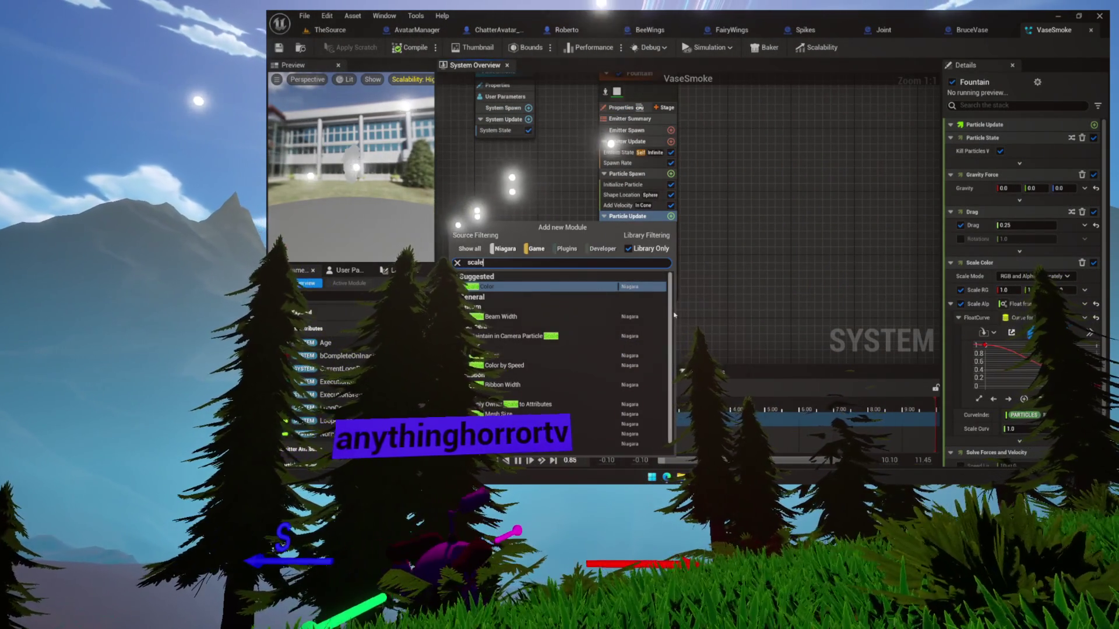
{"action": "scroll", "coordinate": [536, 339], "scroll_direction": "down", "scroll_amount": 1}
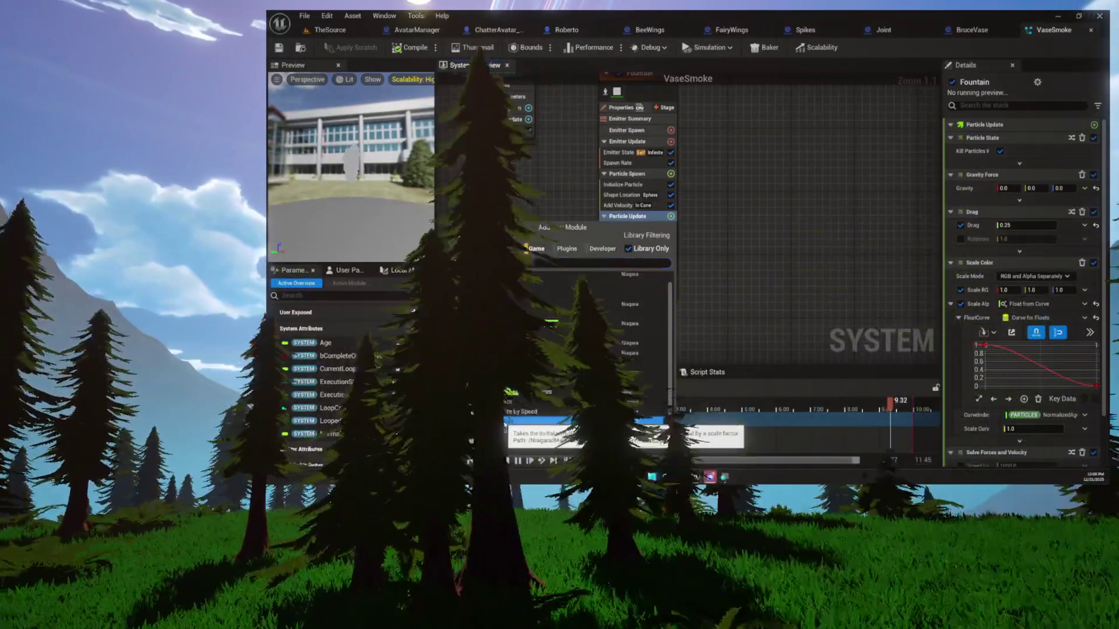
{"action": "left_click", "coordinate": [582, 422]}
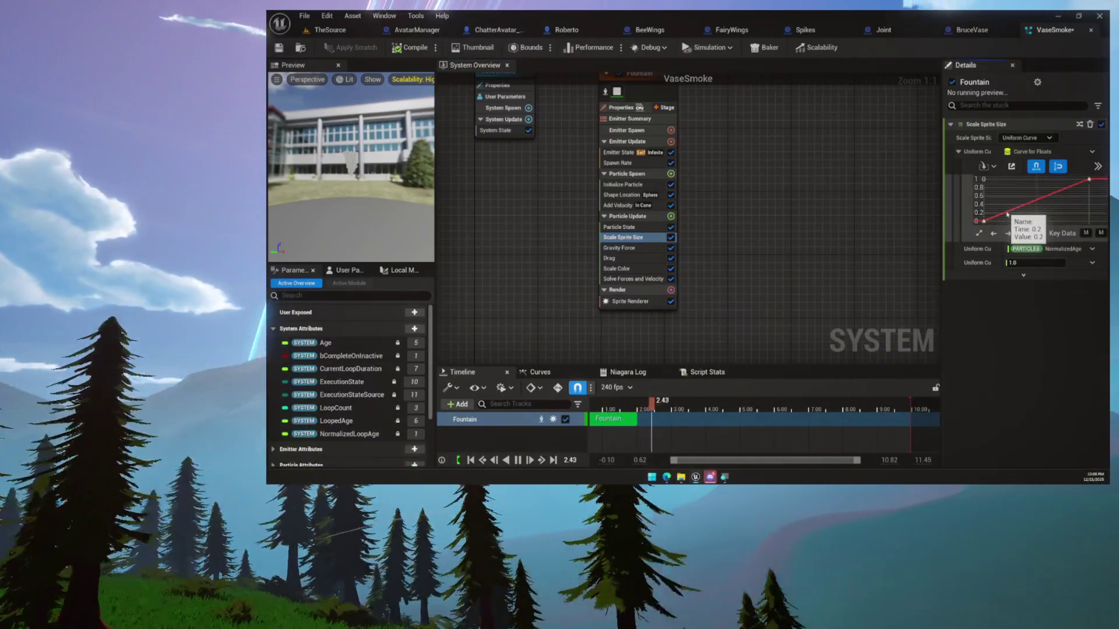
{"action": "right_click", "coordinate": [1007, 214]}
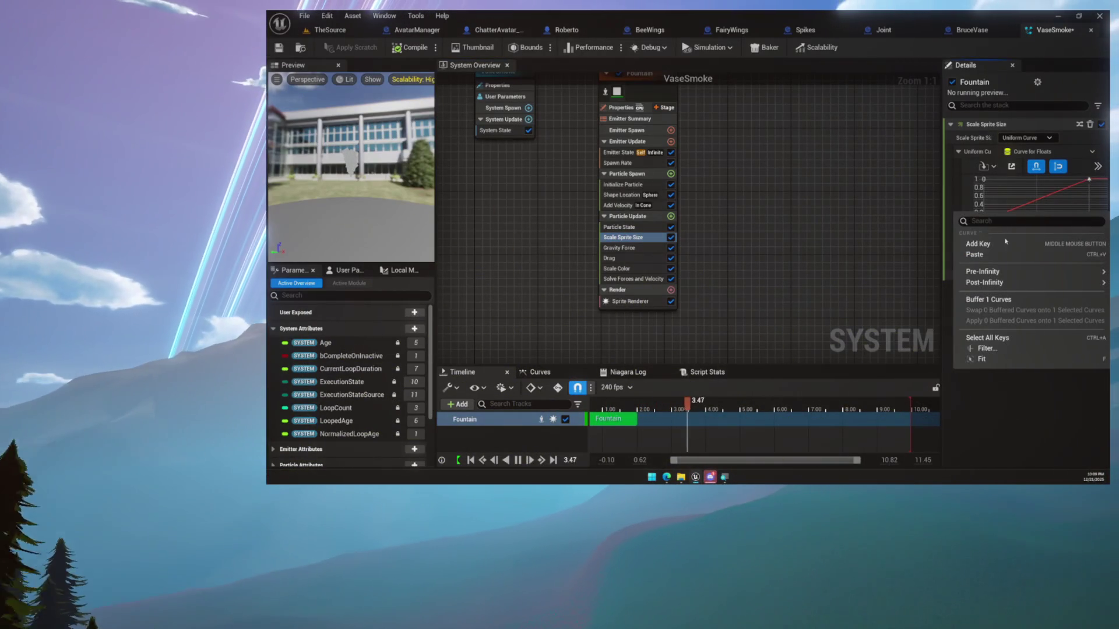
{"action": "left_click", "coordinate": [997, 196]}
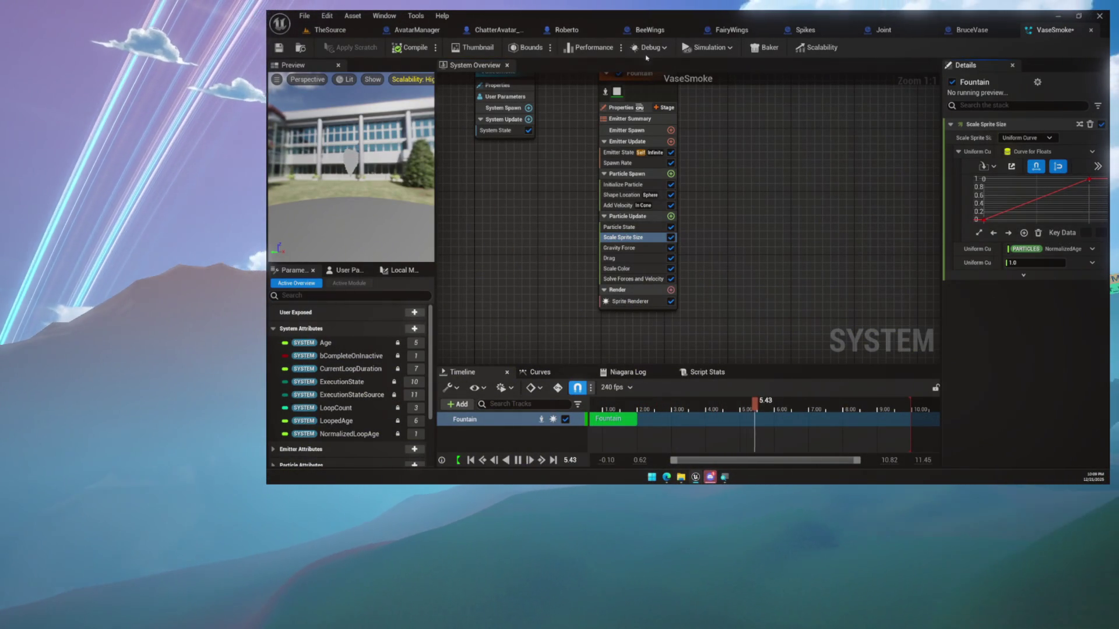
{"action": "left_click", "coordinate": [278, 51]}
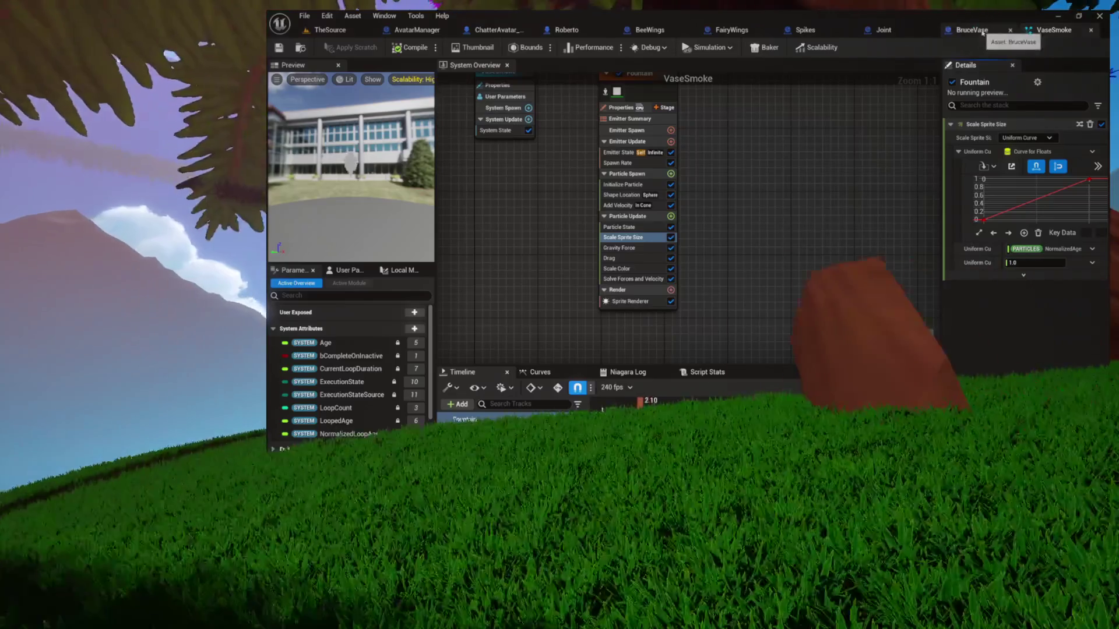
Step: On BruceVase, drag the Particles emitter down onto the vase's neck and select the vase mesh
{"action": "left_click", "coordinate": [972, 30]}
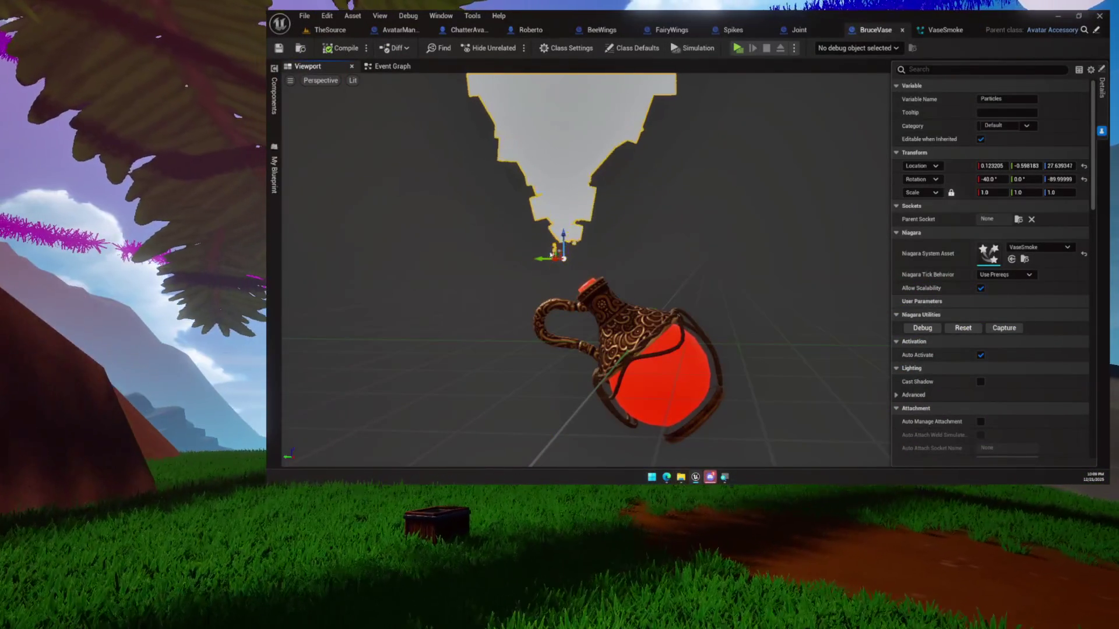
{"action": "left_click_drag", "start_coordinate": [556, 251], "coordinate": [565, 266]}
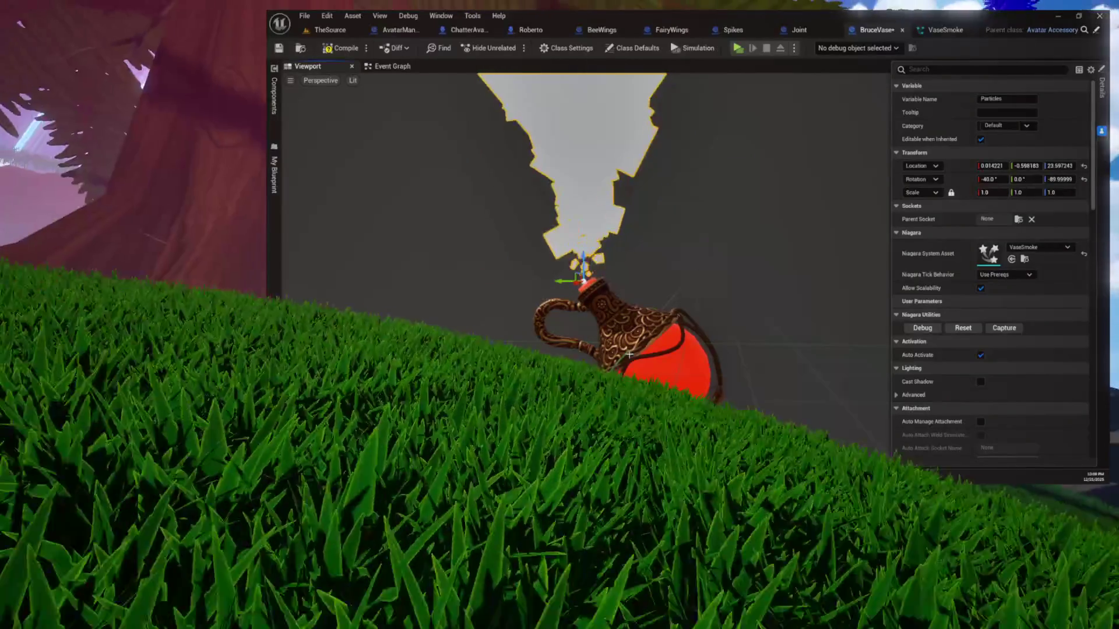
{"action": "left_click", "coordinate": [630, 354]}
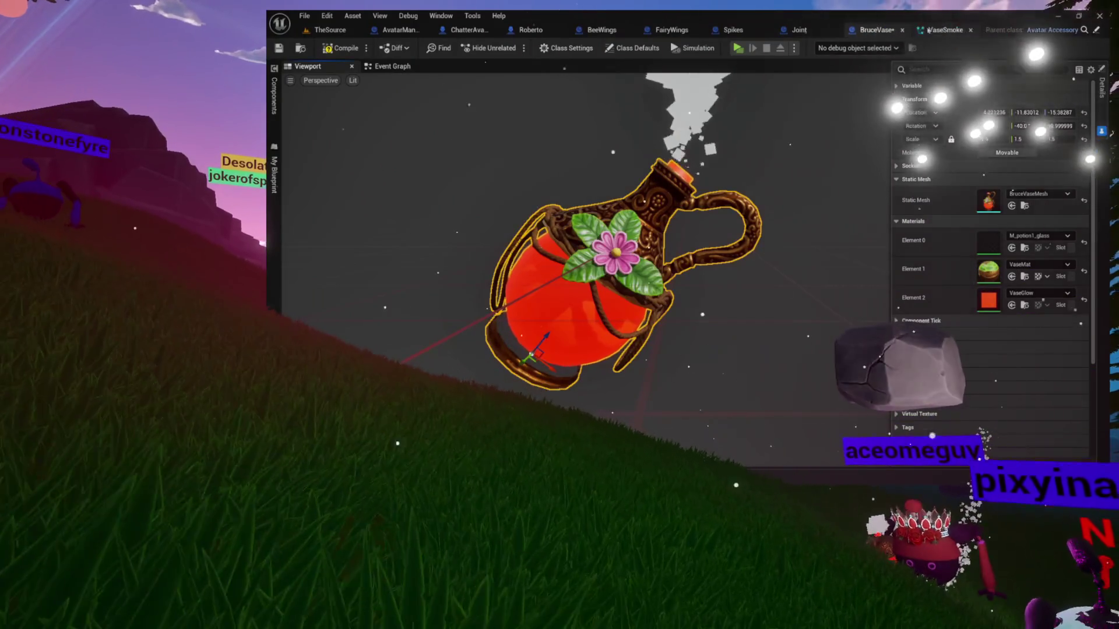
Step: Open the Sprite Renderer's VaseSmokeMat material instance and switch between it and VaseSmoke
{"action": "left_click", "coordinate": [939, 29]}
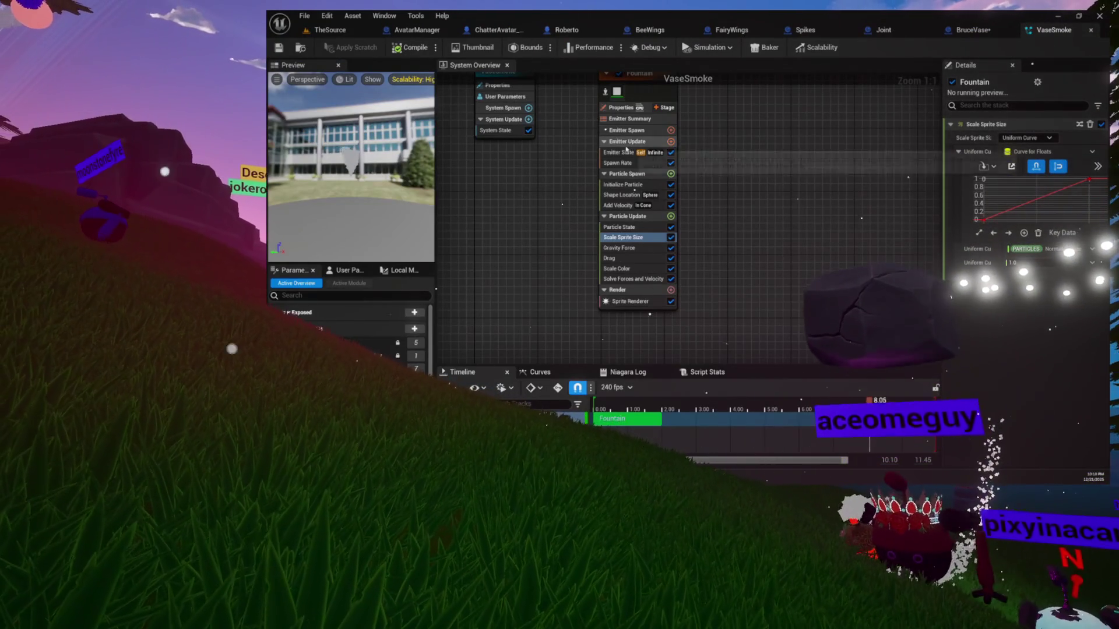
{"action": "left_click", "coordinate": [630, 301]}
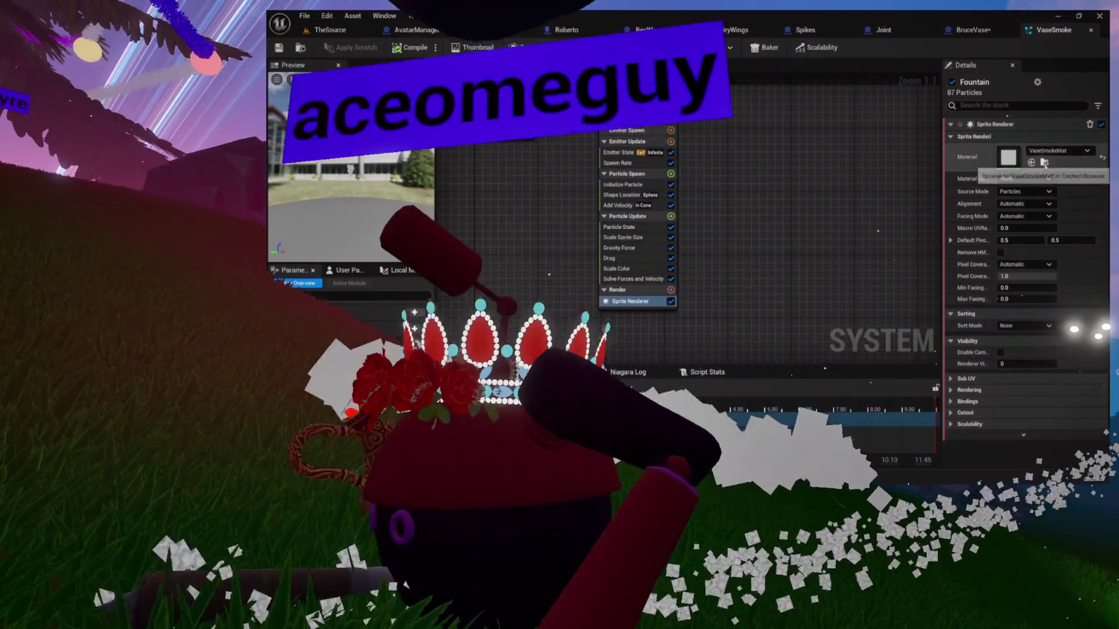
{"action": "left_click", "coordinate": [1044, 162]}
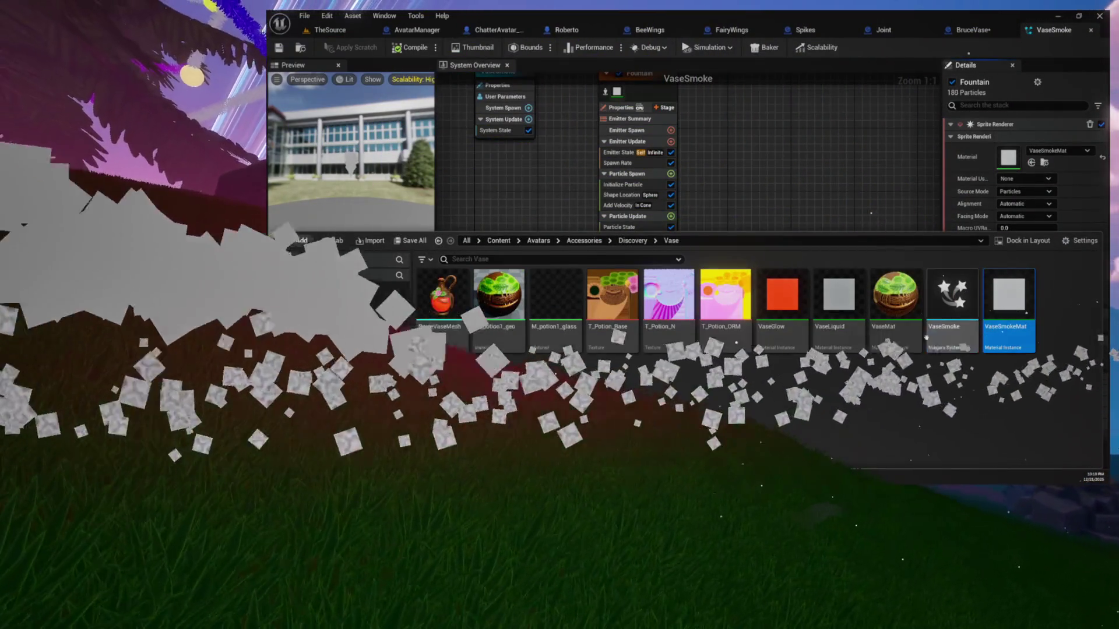
{"action": "double_click", "coordinate": [1009, 298]}
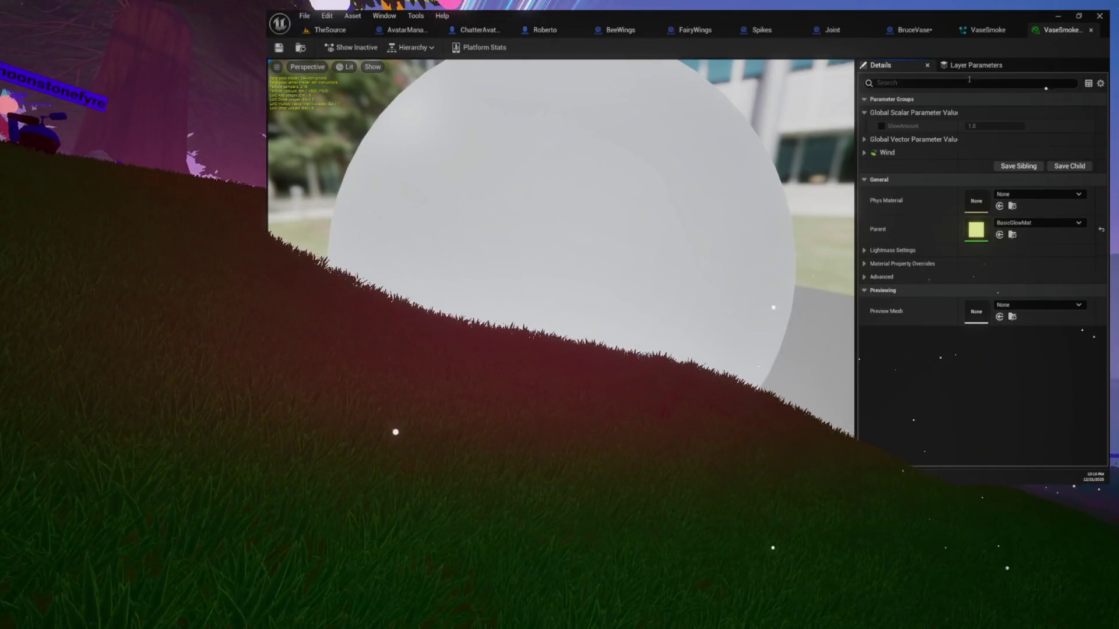
{"action": "left_click", "coordinate": [988, 30]}
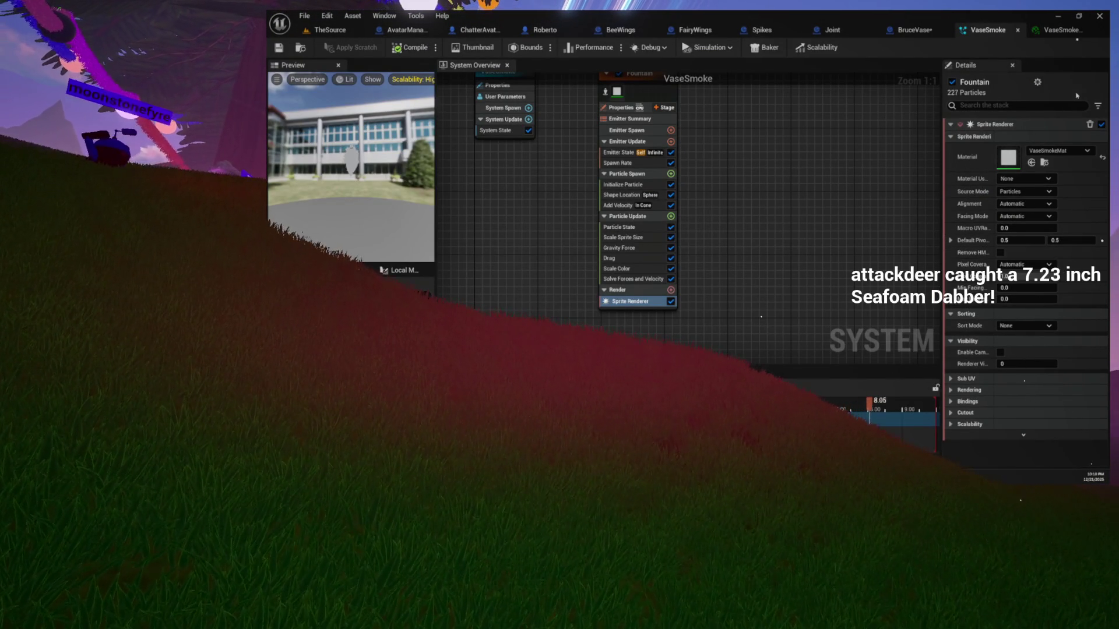
{"action": "left_click", "coordinate": [1065, 30]}
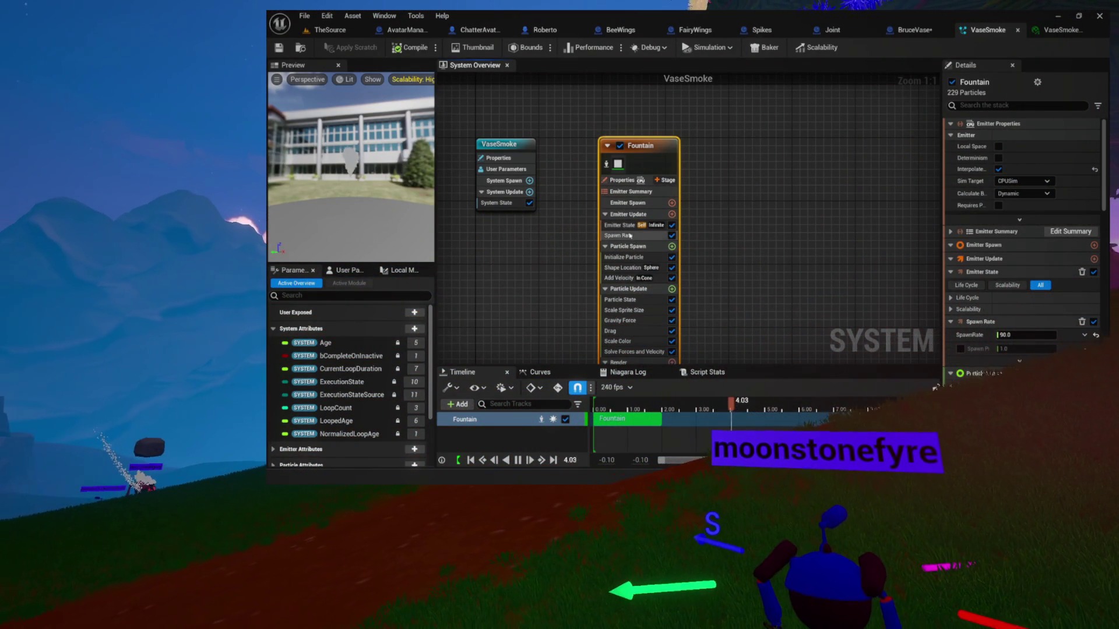
{"action": "left_click", "coordinate": [618, 235]}
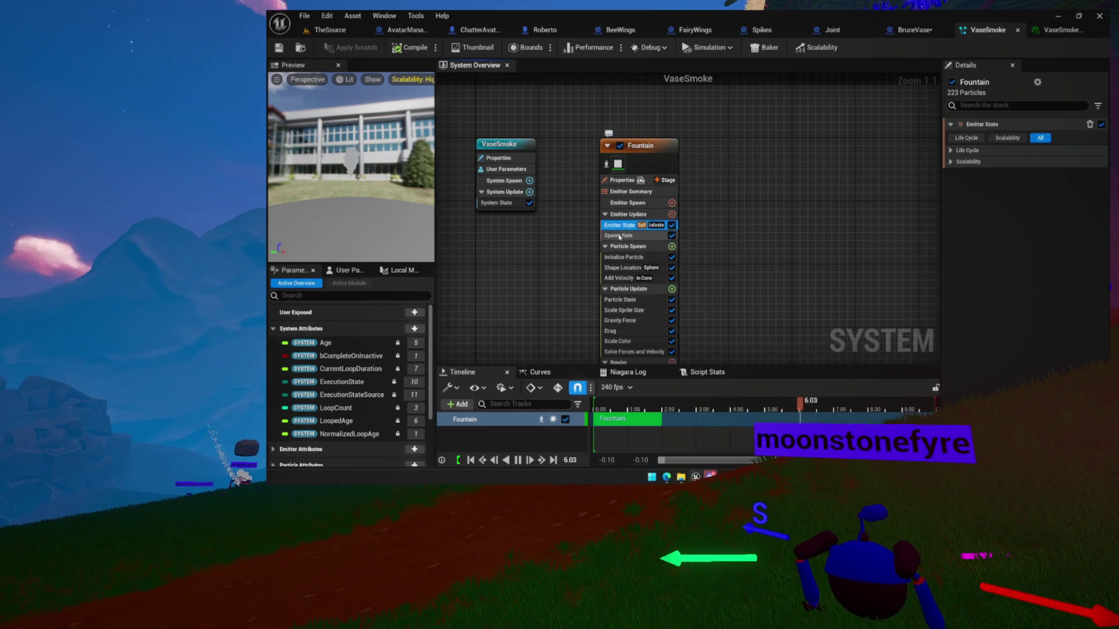
{"action": "left_click", "coordinate": [627, 259]}
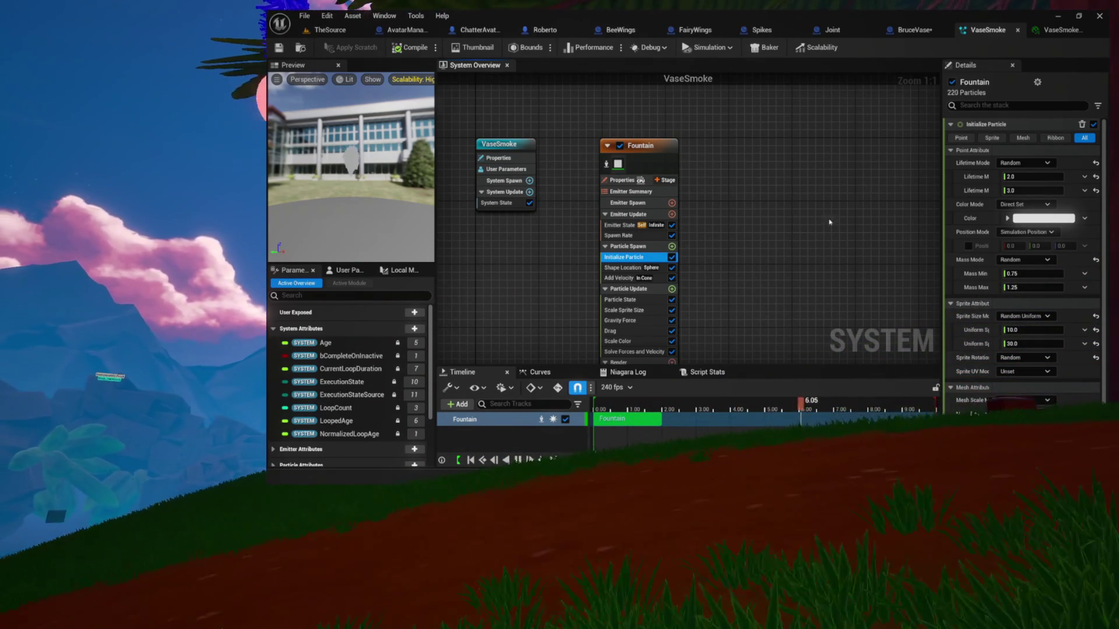
{"action": "left_click_drag", "start_coordinate": [859, 203], "coordinate": [899, 148]}
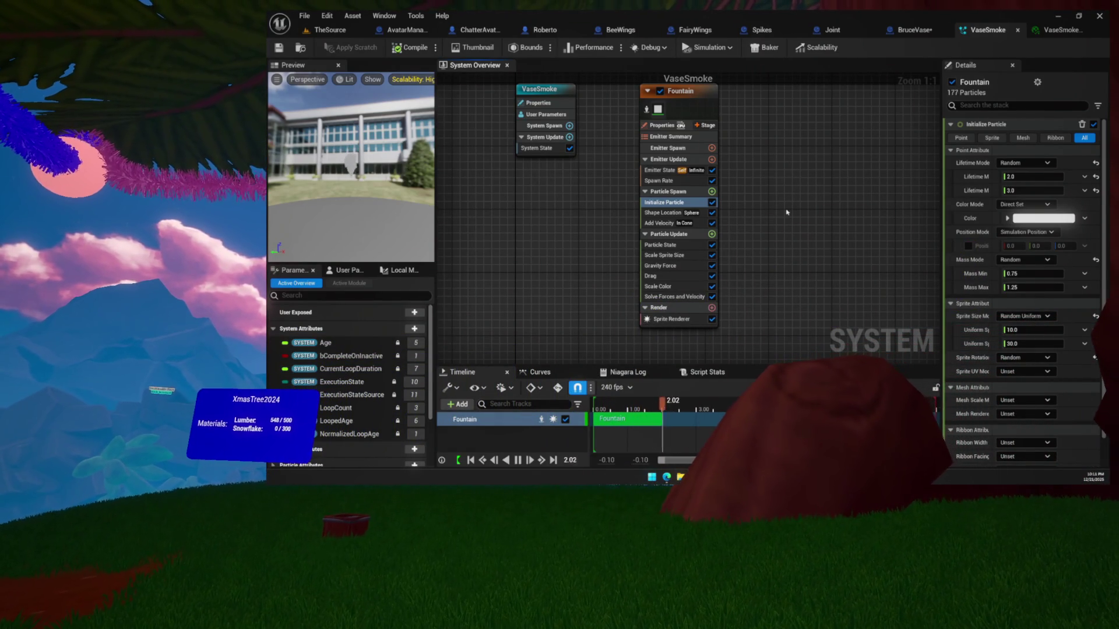
{"action": "left_click_drag", "start_coordinate": [750, 227], "coordinate": [751, 240]}
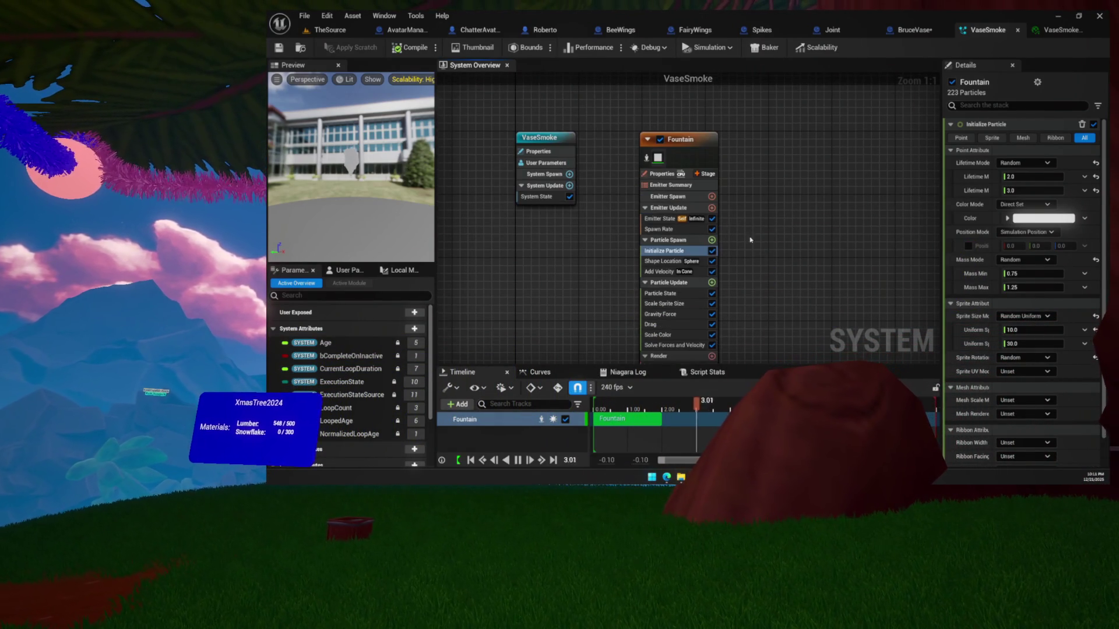
{"action": "left_click", "coordinate": [688, 197]}
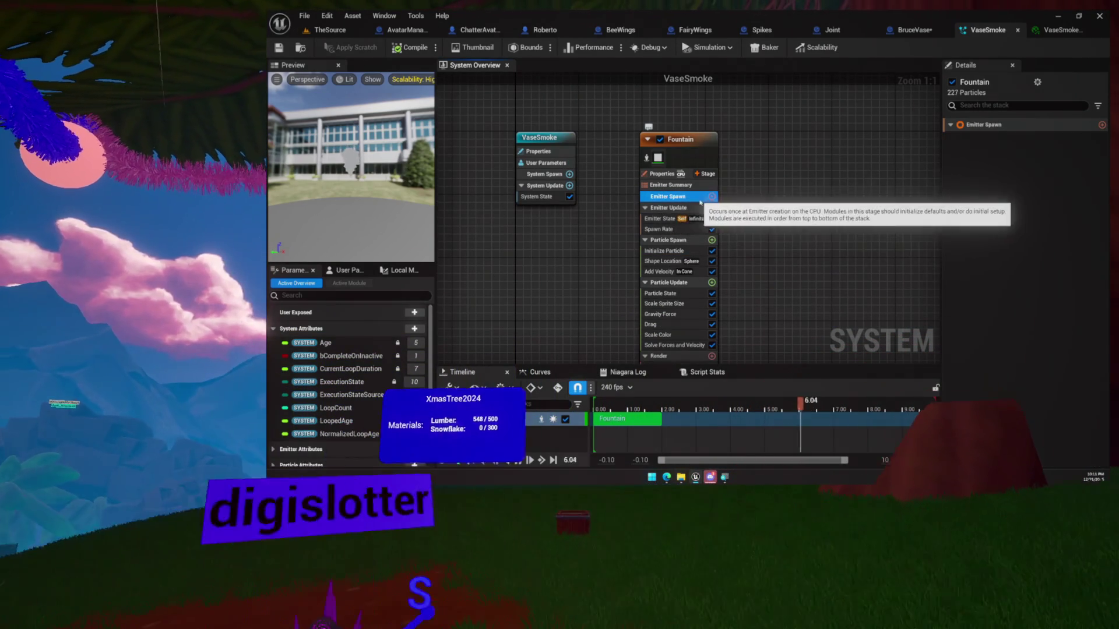
{"action": "left_click", "coordinate": [712, 208]}
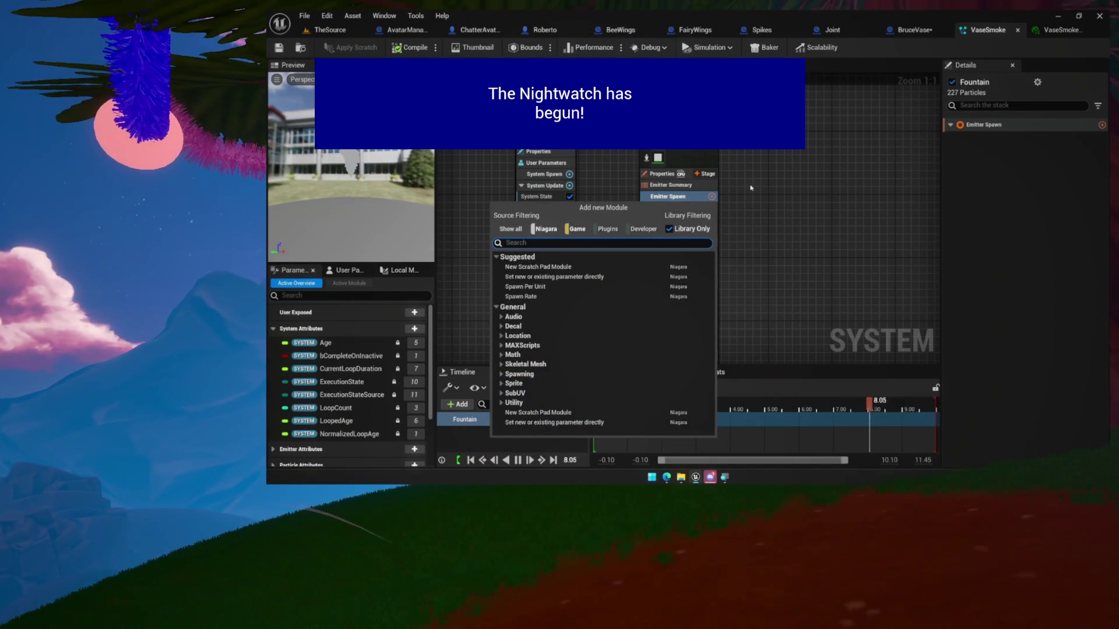
{"action": "type", "text": "mesh"}
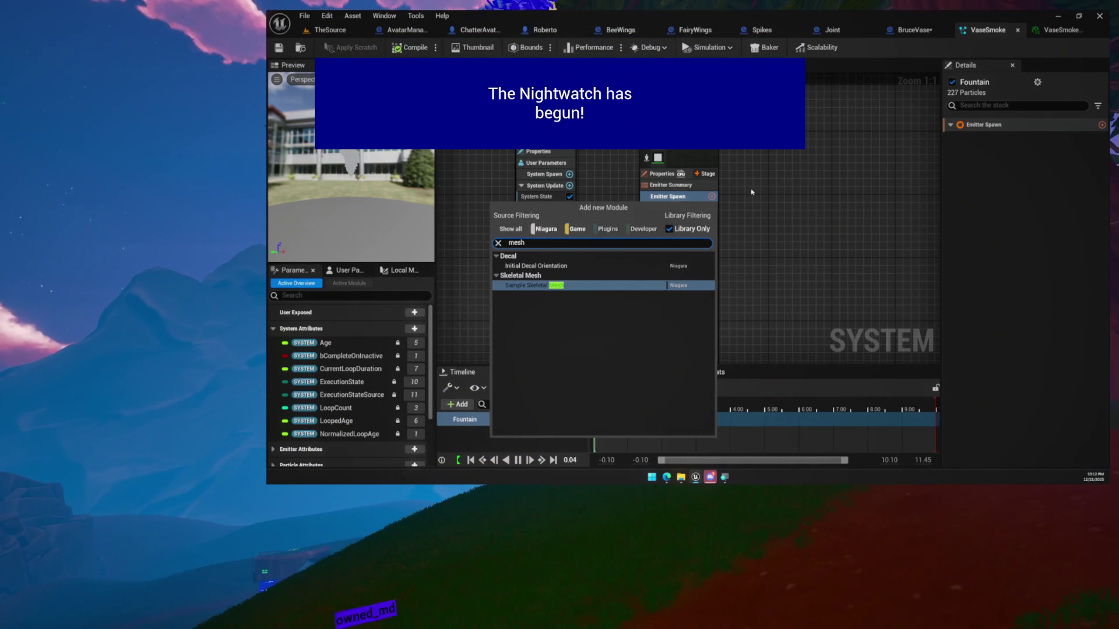
{"action": "key", "text": "Escape"}
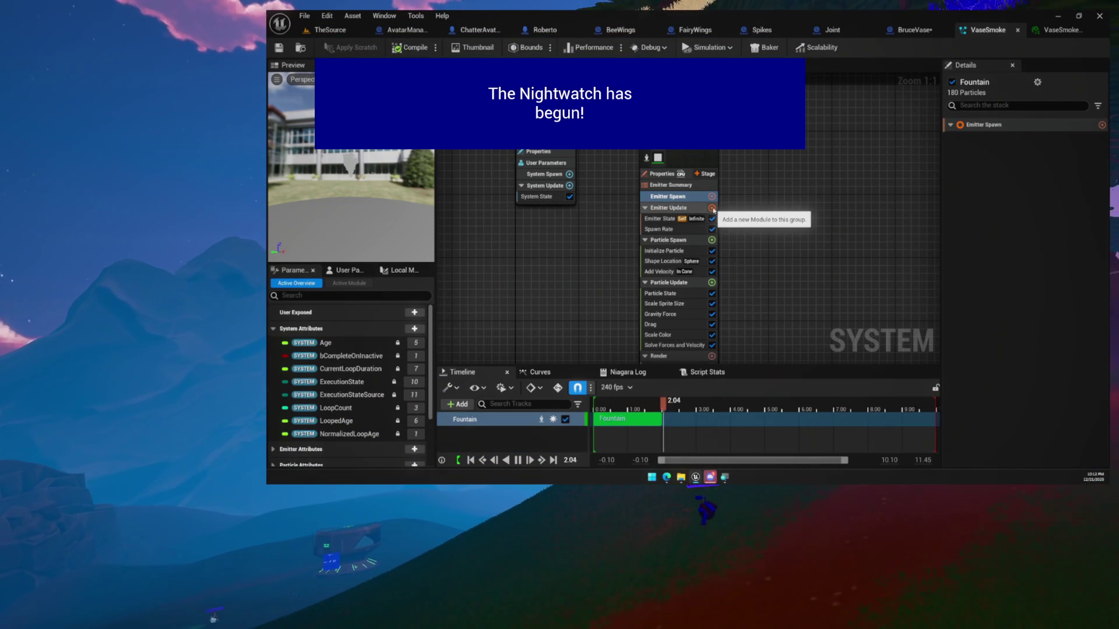
{"action": "left_click", "coordinate": [660, 228]}
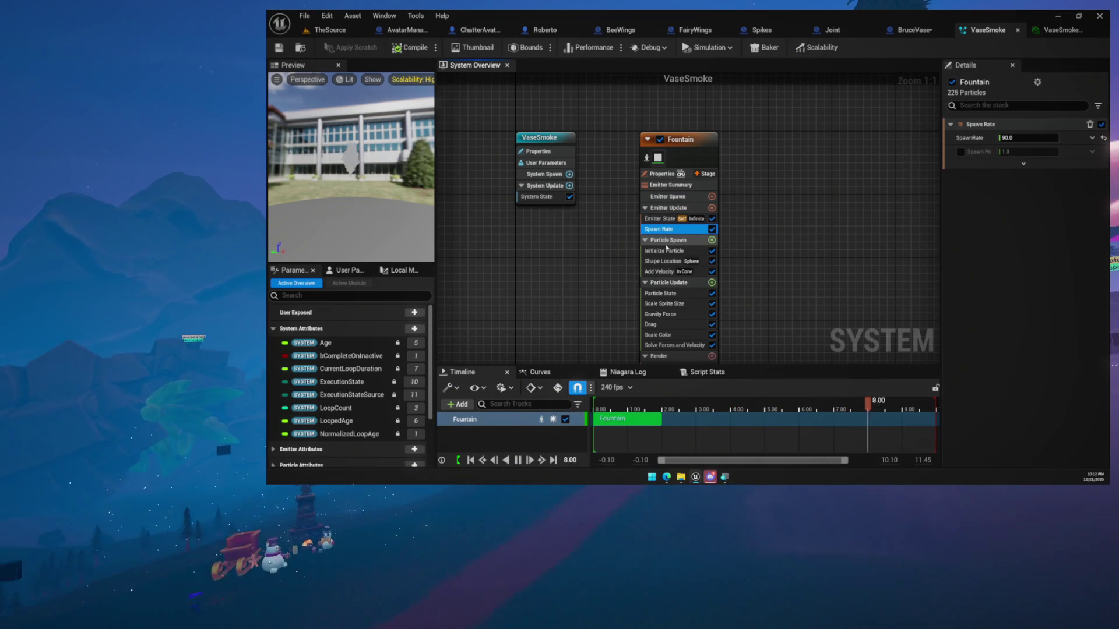
{"action": "left_click", "coordinate": [711, 208]}
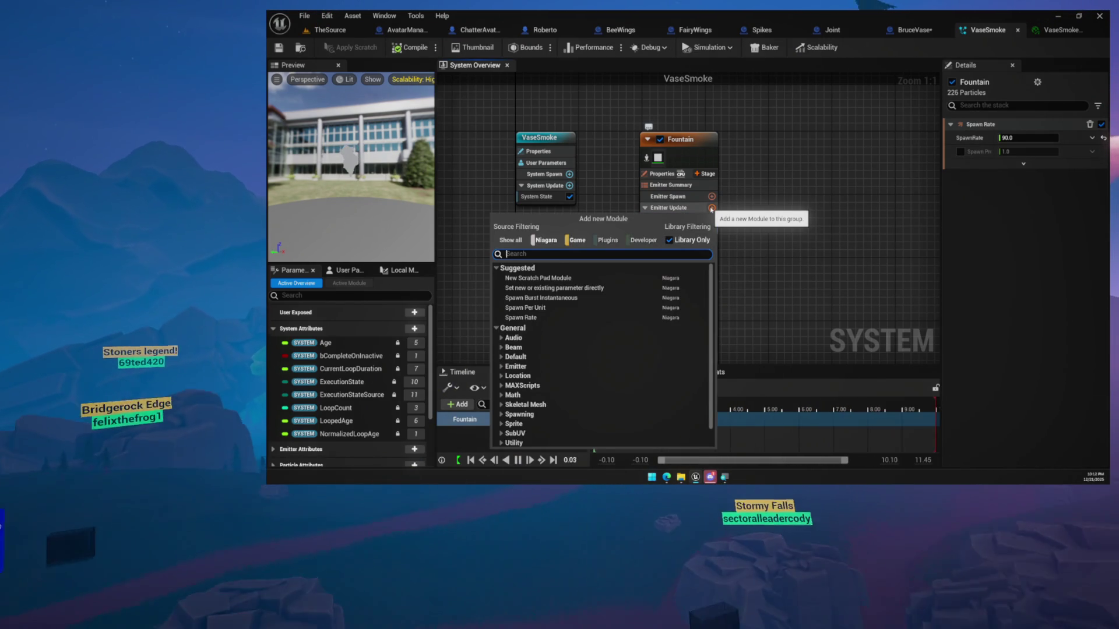
{"action": "type", "text": "mesh"}
{"action": "key", "text": "Escape"}
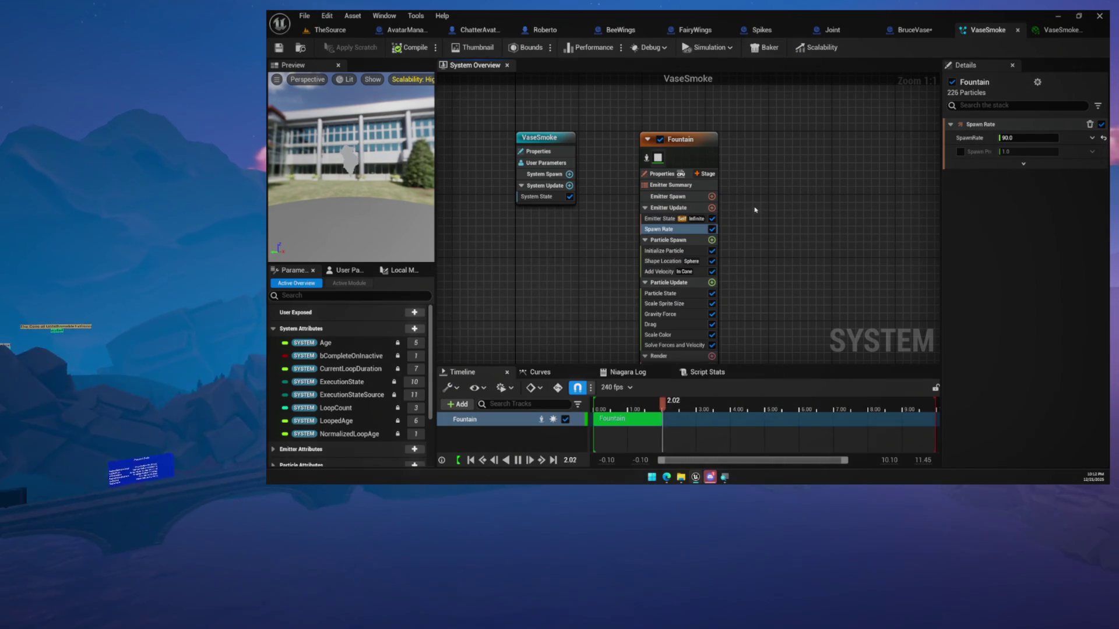
{"action": "left_click", "coordinate": [711, 240]}
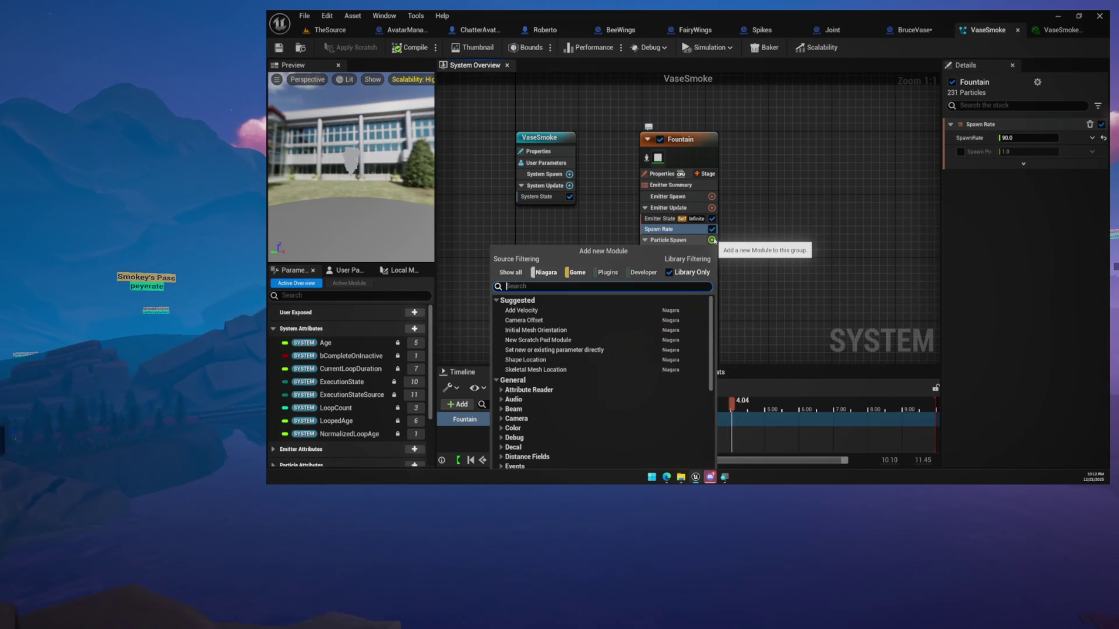
{"action": "type", "text": "mesh"}
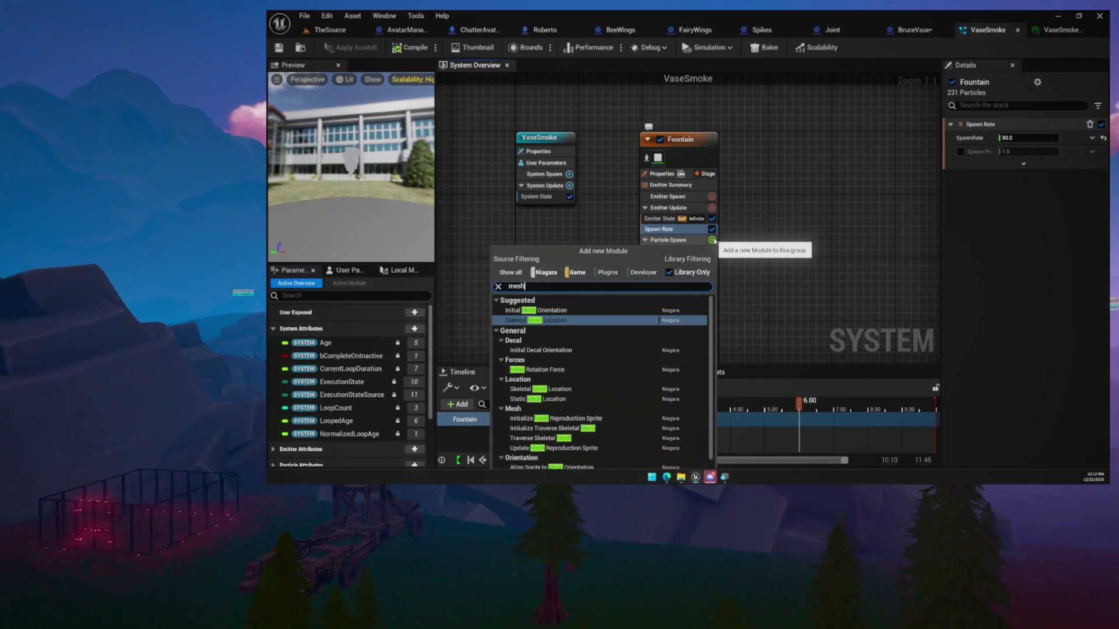
{"action": "scroll", "coordinate": [581, 352], "scroll_direction": "down", "scroll_amount": 1}
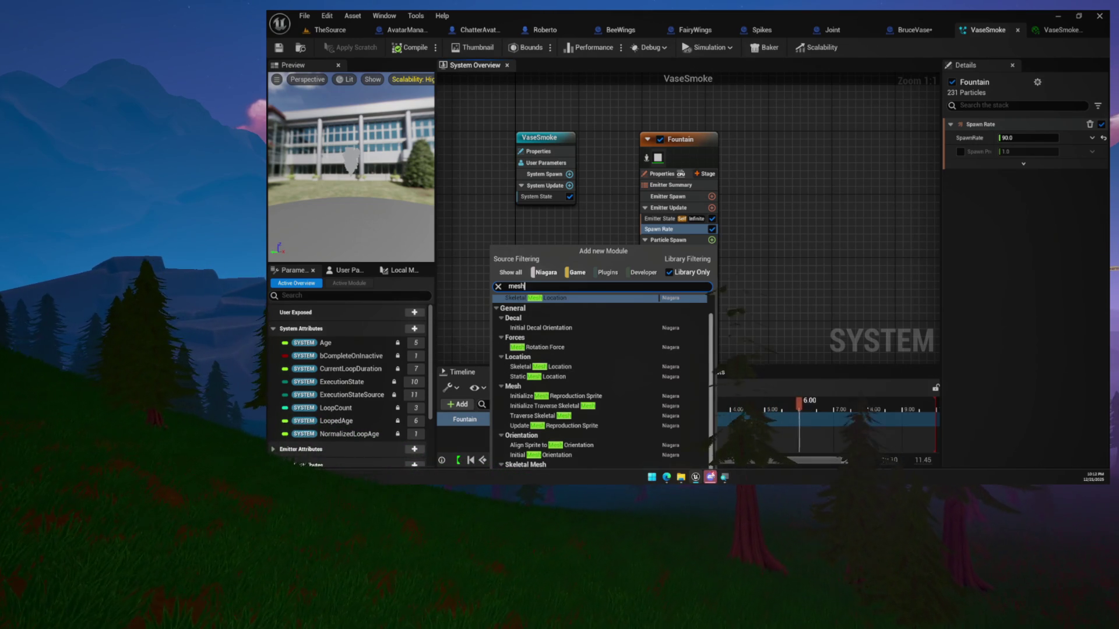
{"action": "key", "text": "Escape"}
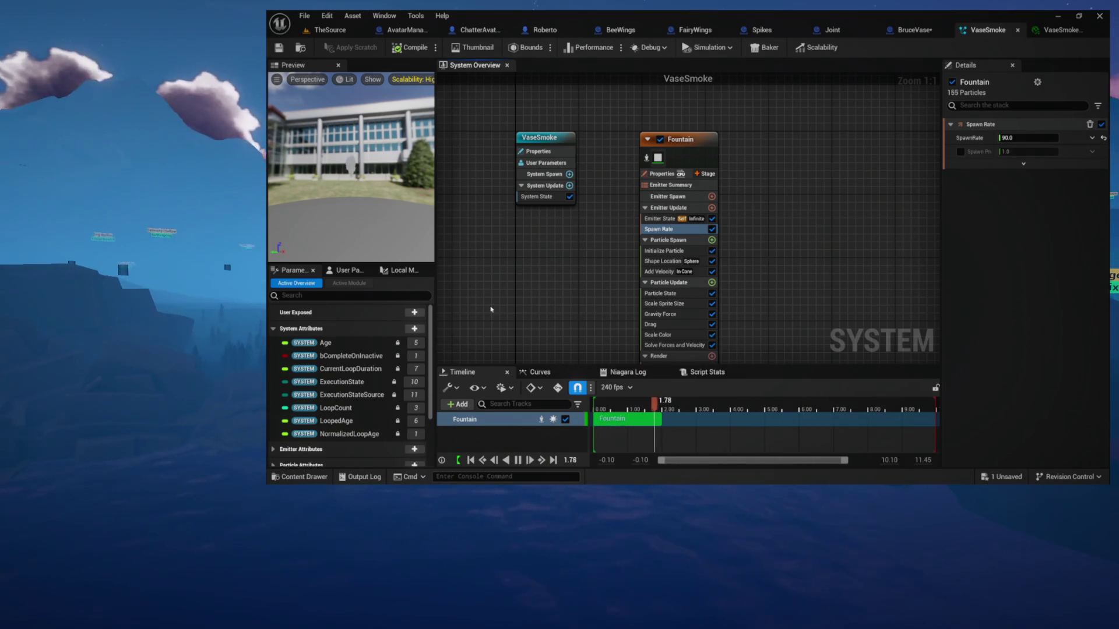
{"action": "left_click_drag", "start_coordinate": [602, 260], "coordinate": [592, 249]}
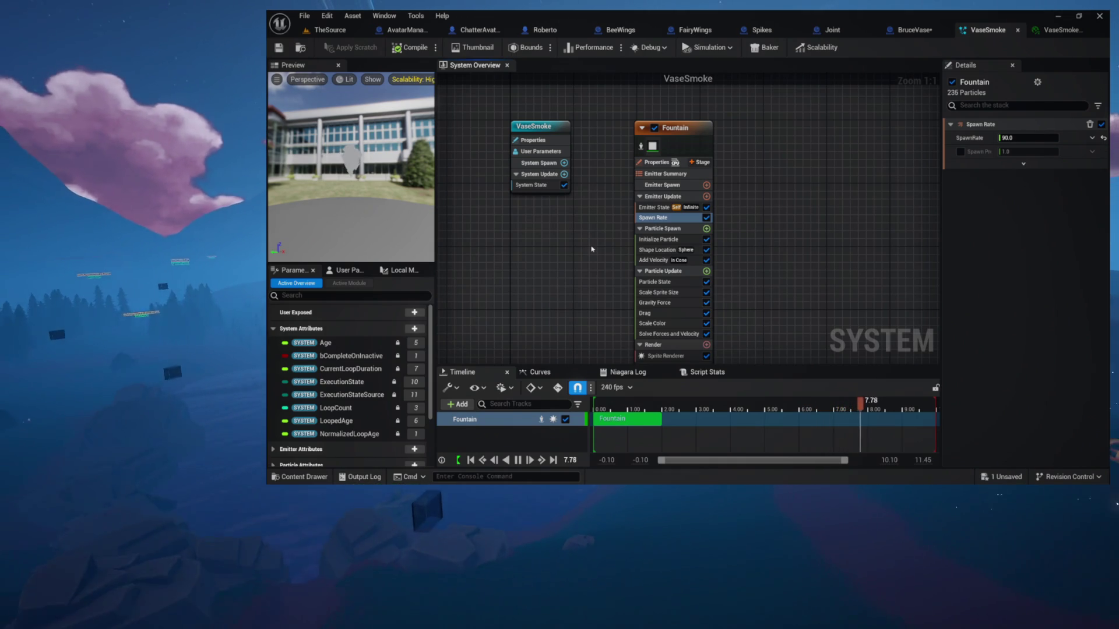
{"action": "left_click_drag", "start_coordinate": [598, 266], "coordinate": [592, 242]}
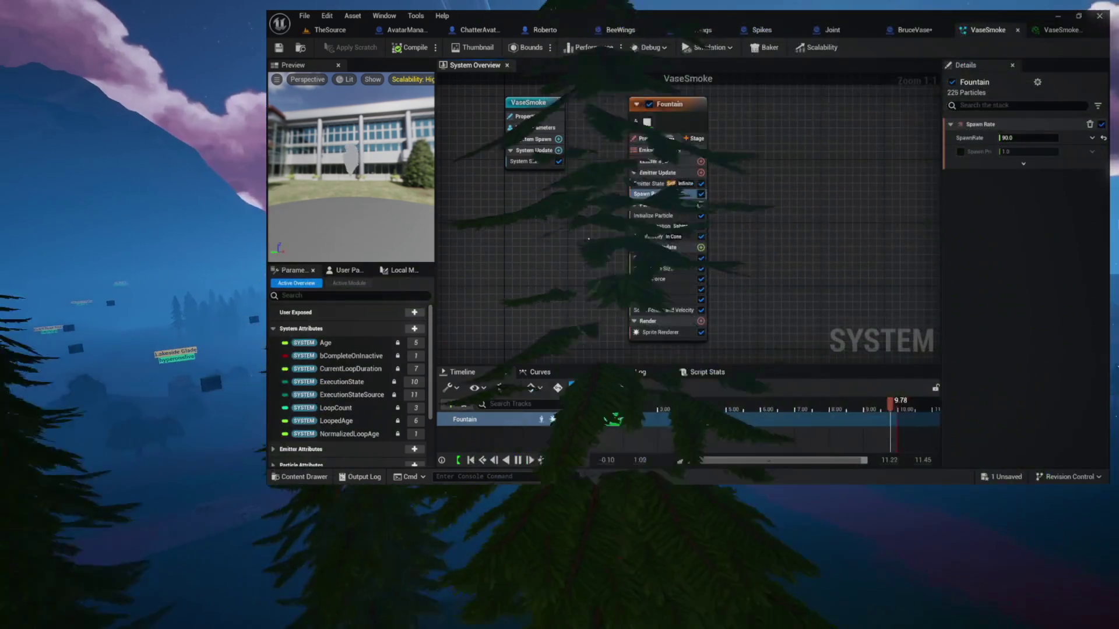
{"action": "left_click_drag", "start_coordinate": [607, 239], "coordinate": [579, 233]}
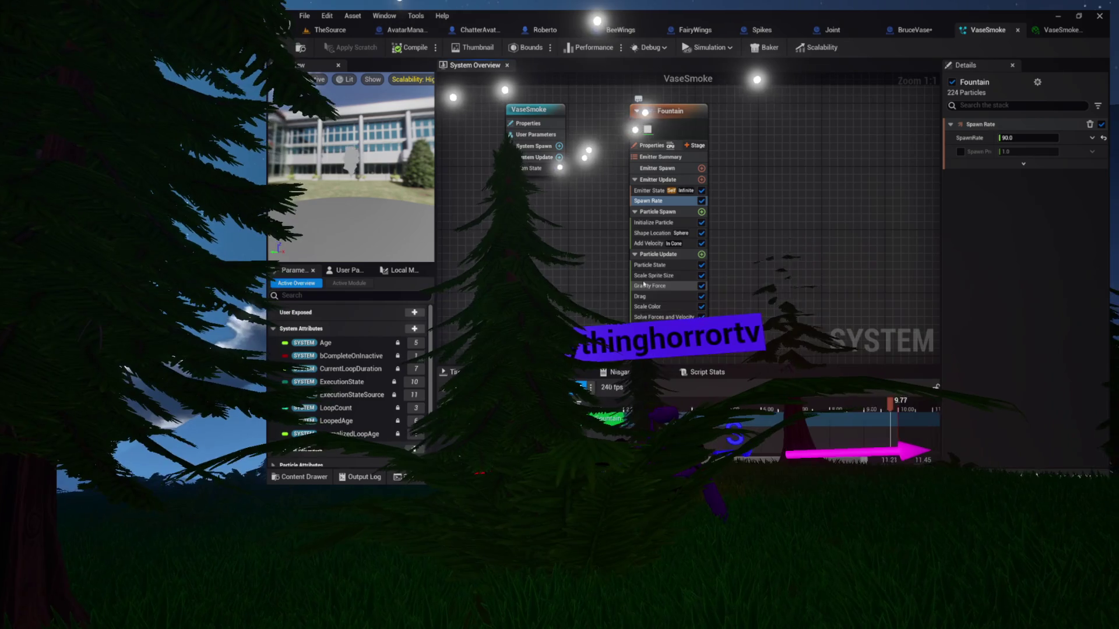
Step: Review Emitter Spawn, User Parameters, System Spawn, and Fountain's Emitter Summary and Properties
{"action": "left_click", "coordinate": [654, 168]}
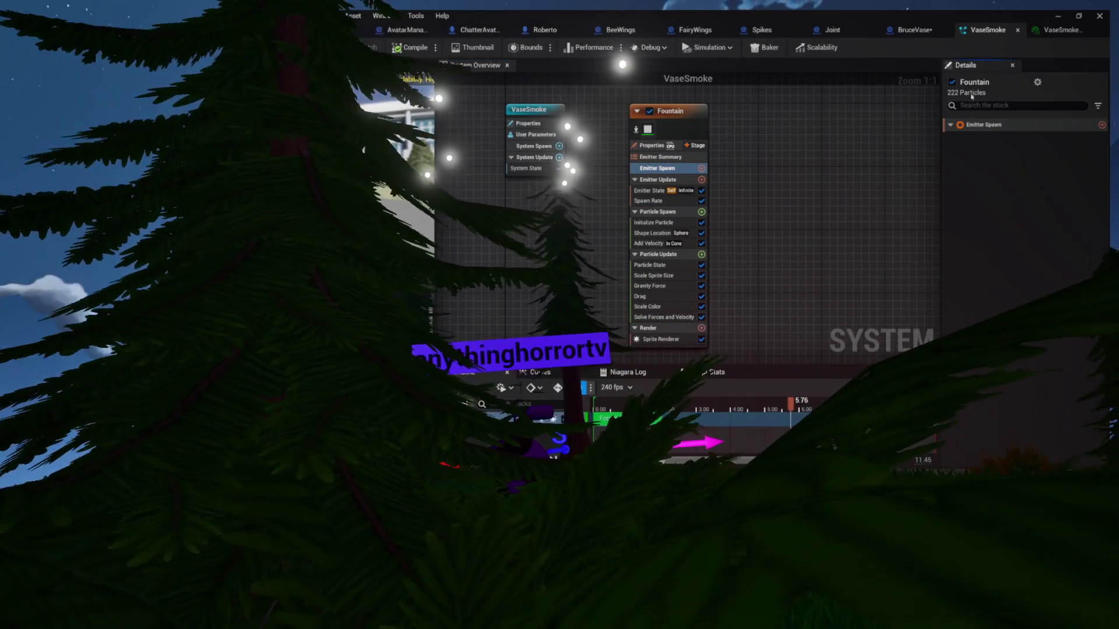
{"action": "left_click", "coordinate": [658, 134]}
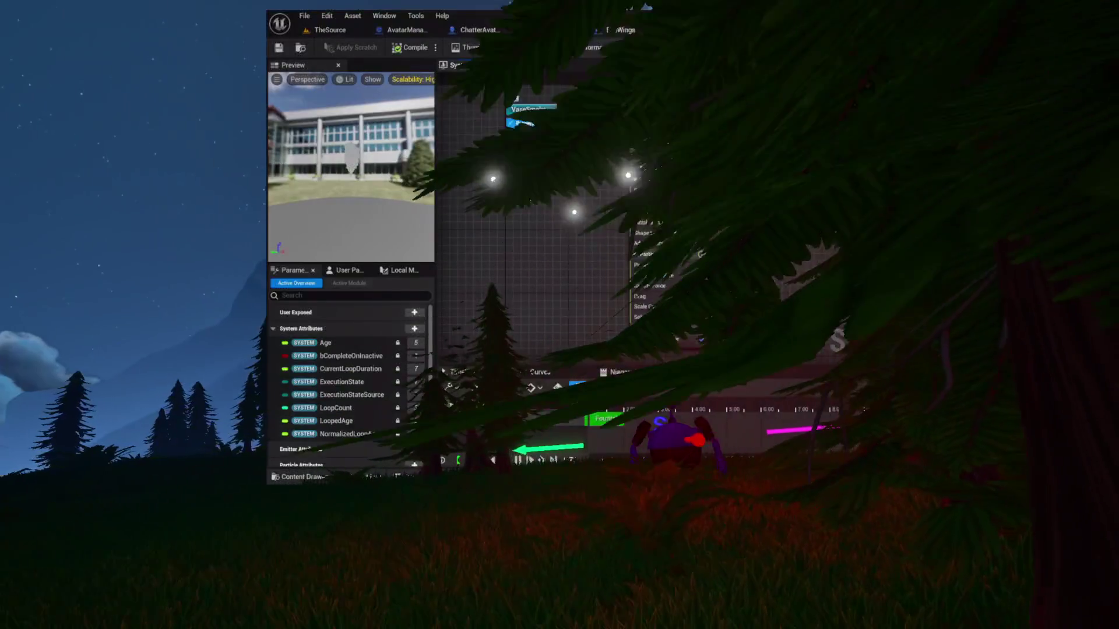
{"action": "left_click", "coordinate": [532, 135]}
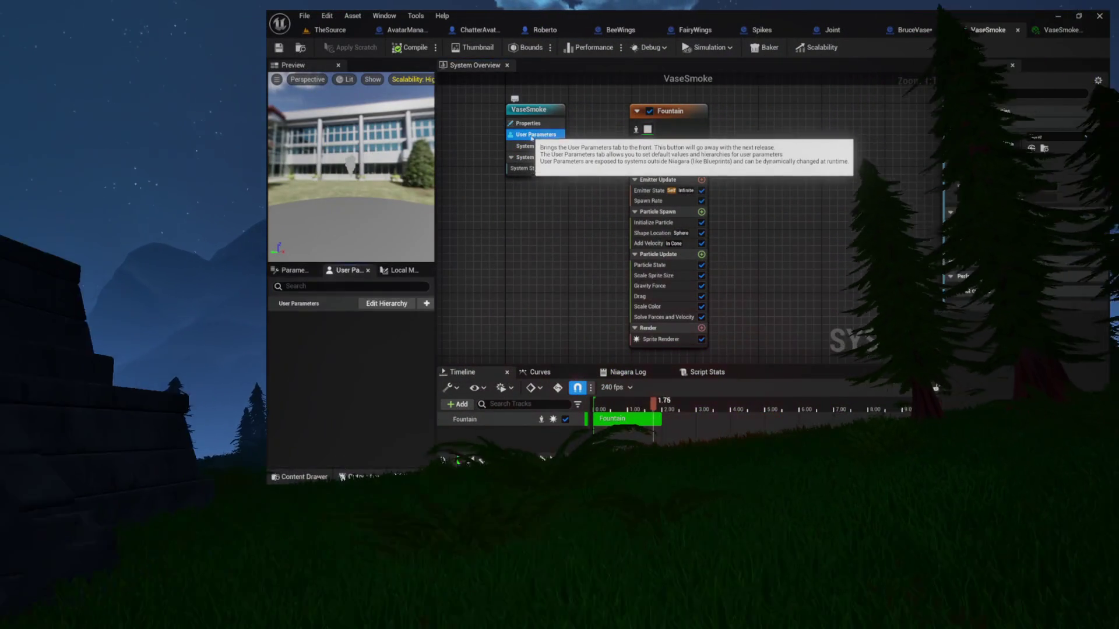
{"action": "left_click", "coordinate": [532, 145]}
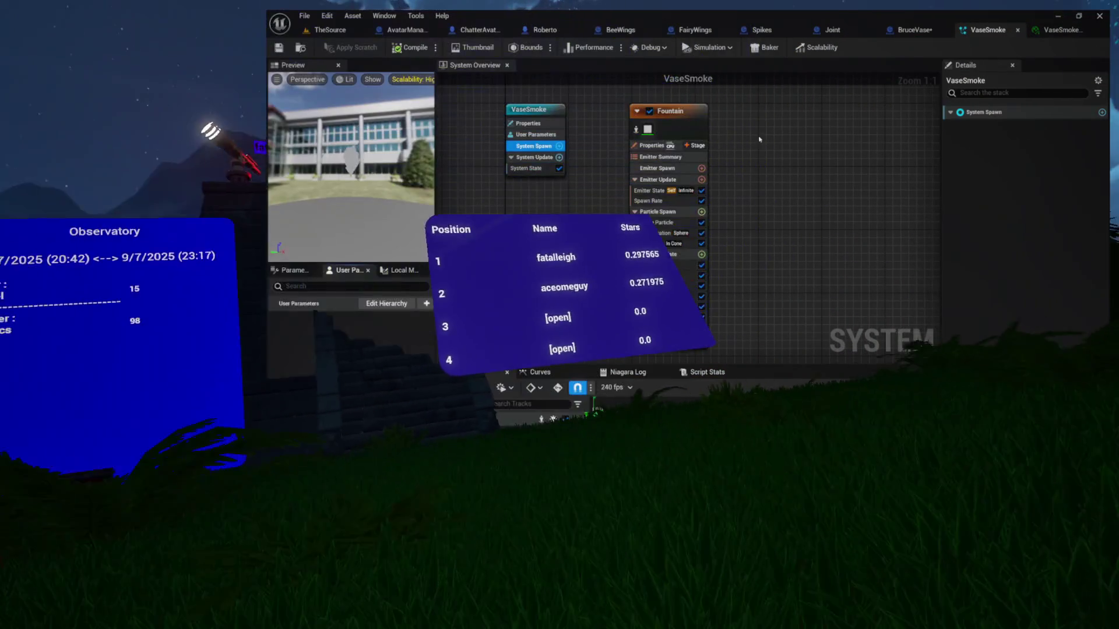
{"action": "left_click", "coordinate": [649, 157]}
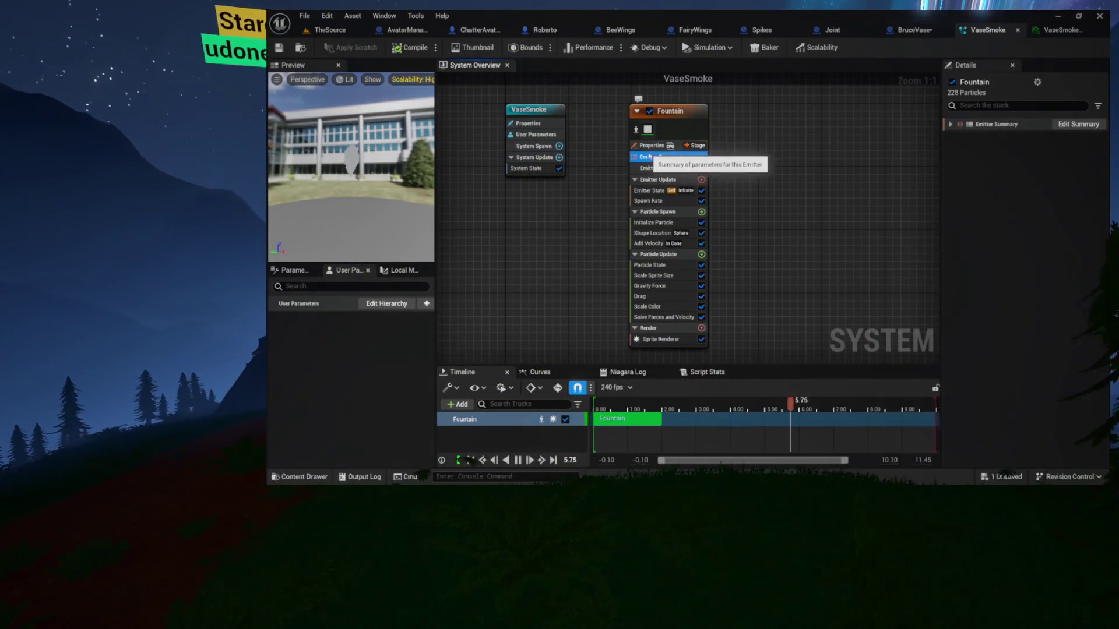
{"action": "left_click", "coordinate": [650, 145]}
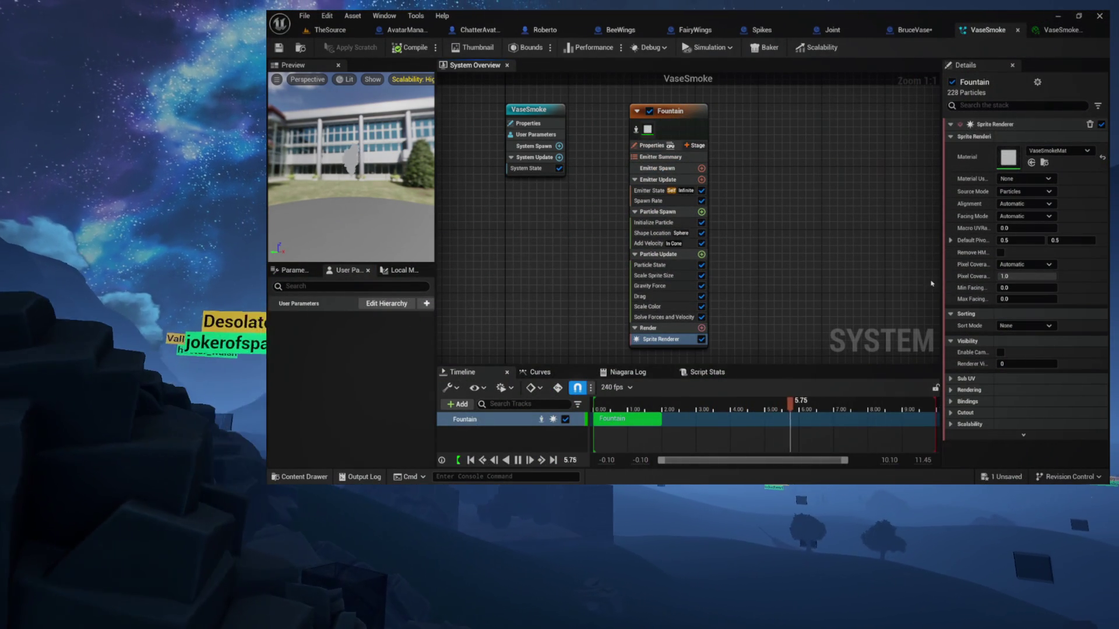
Step: Check Spawn Rate and Emitter State, then show Initialize Particle with Sprite Attribute collapsed
{"action": "left_click", "coordinate": [647, 201]}
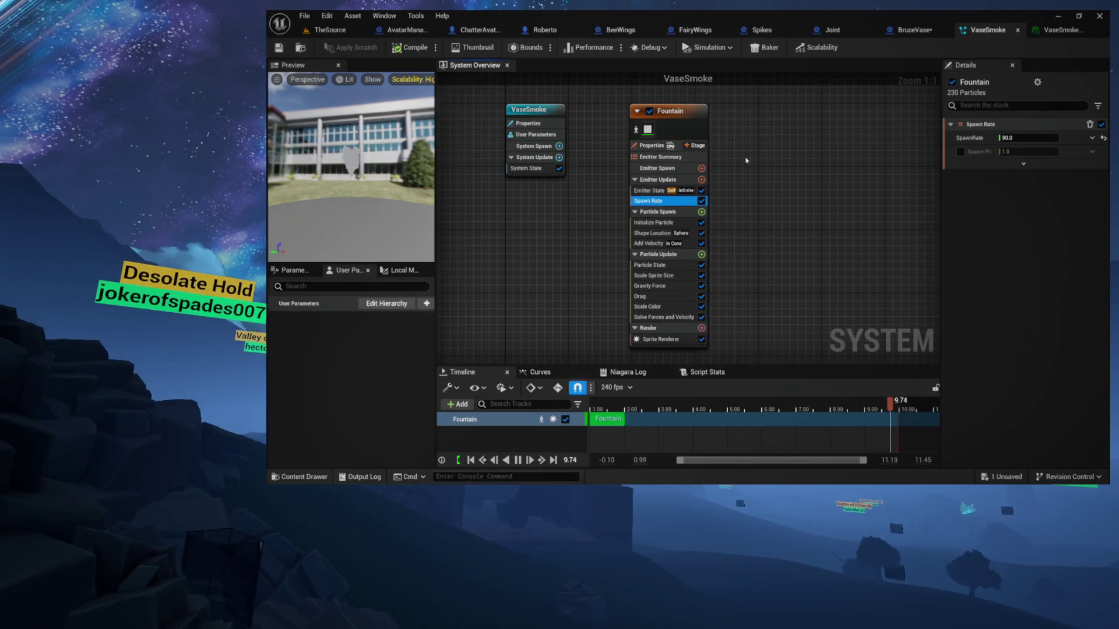
{"action": "left_click", "coordinate": [650, 190]}
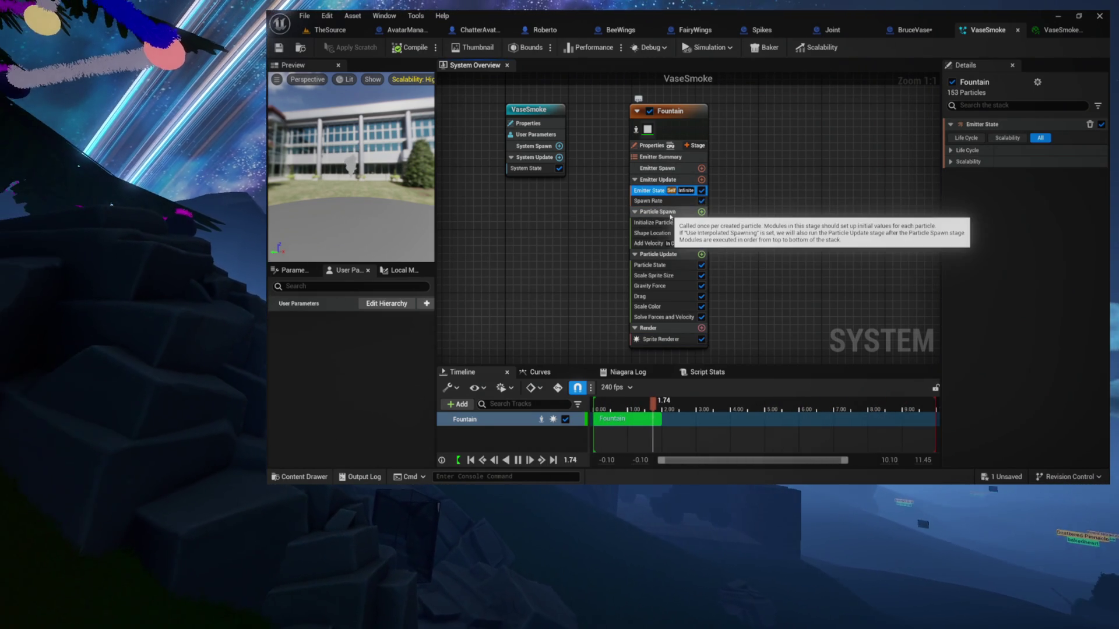
{"action": "left_click", "coordinate": [659, 223]}
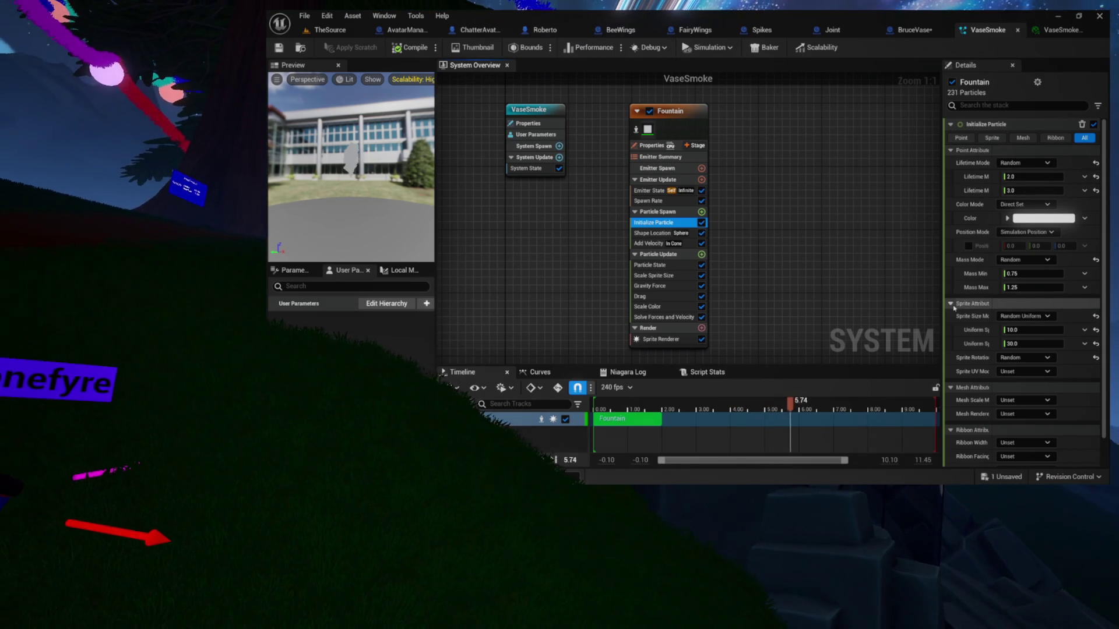
{"action": "left_click", "coordinate": [972, 304]}
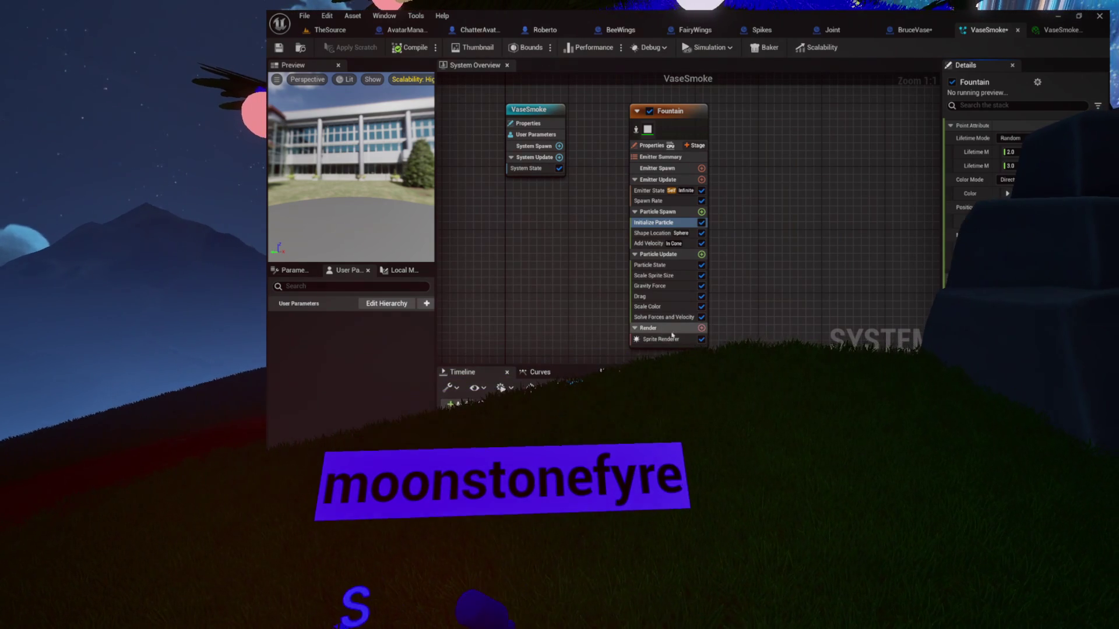
{"action": "left_click", "coordinate": [701, 328]}
Step: Add a Mesh Renderer to Fountain and delete its Scale Sprite Size module
{"action": "type", "text": "mes"}
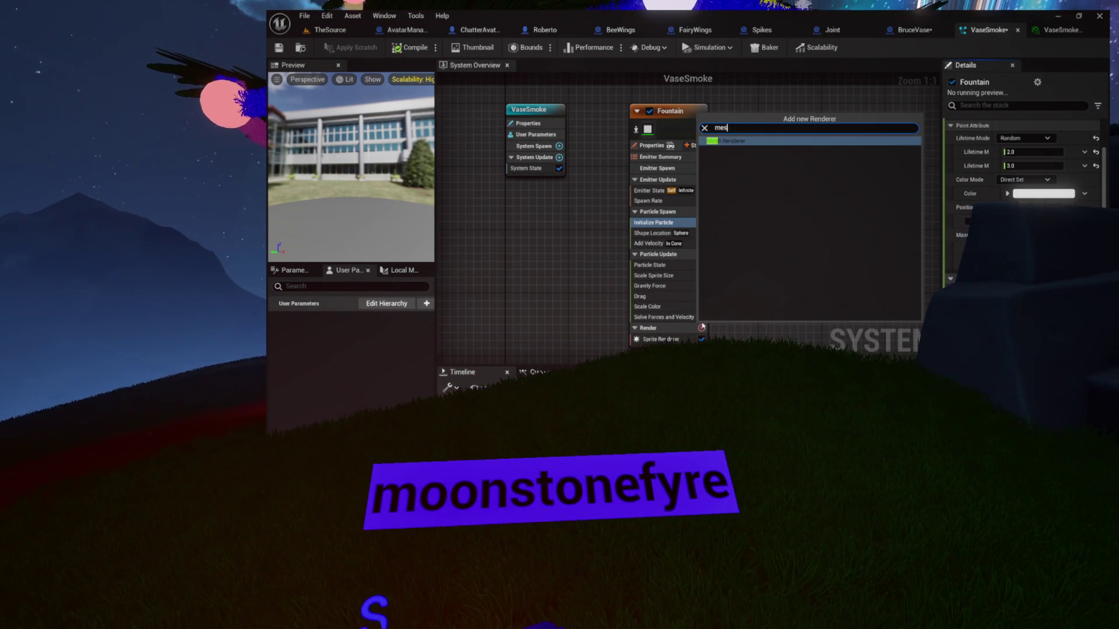
{"action": "type", "text": "h"}
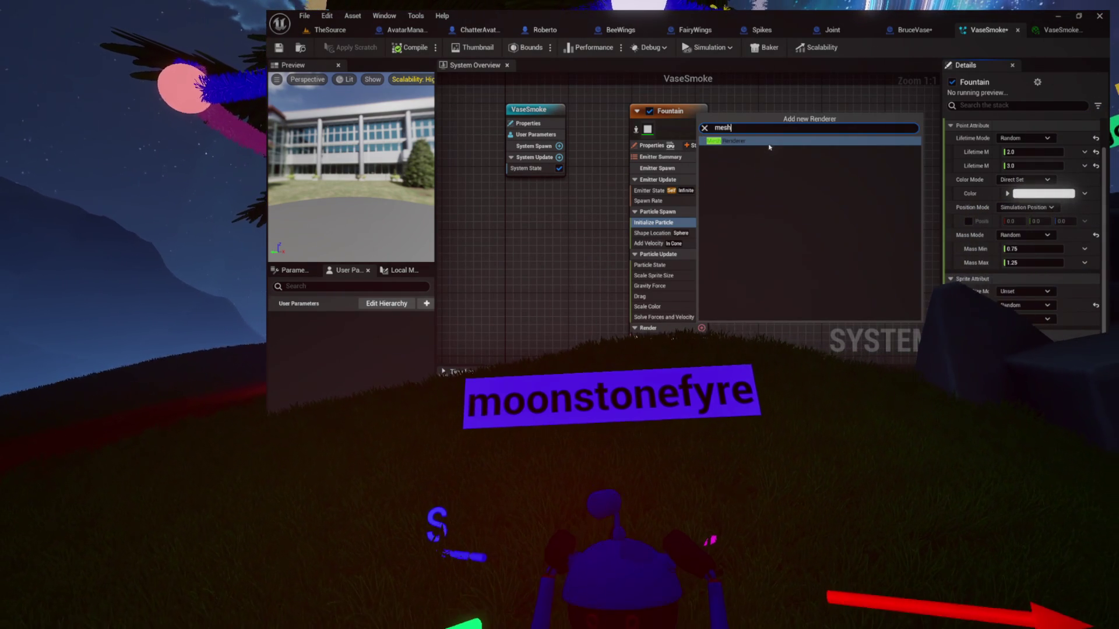
{"action": "key", "text": "Return"}
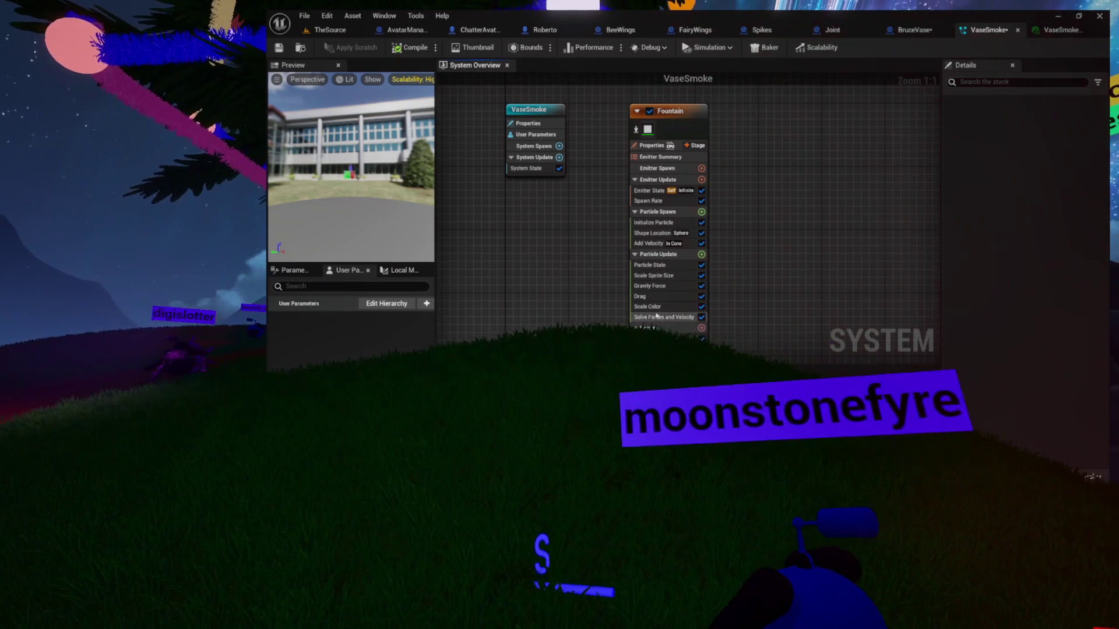
{"action": "right_click", "coordinate": [655, 275]}
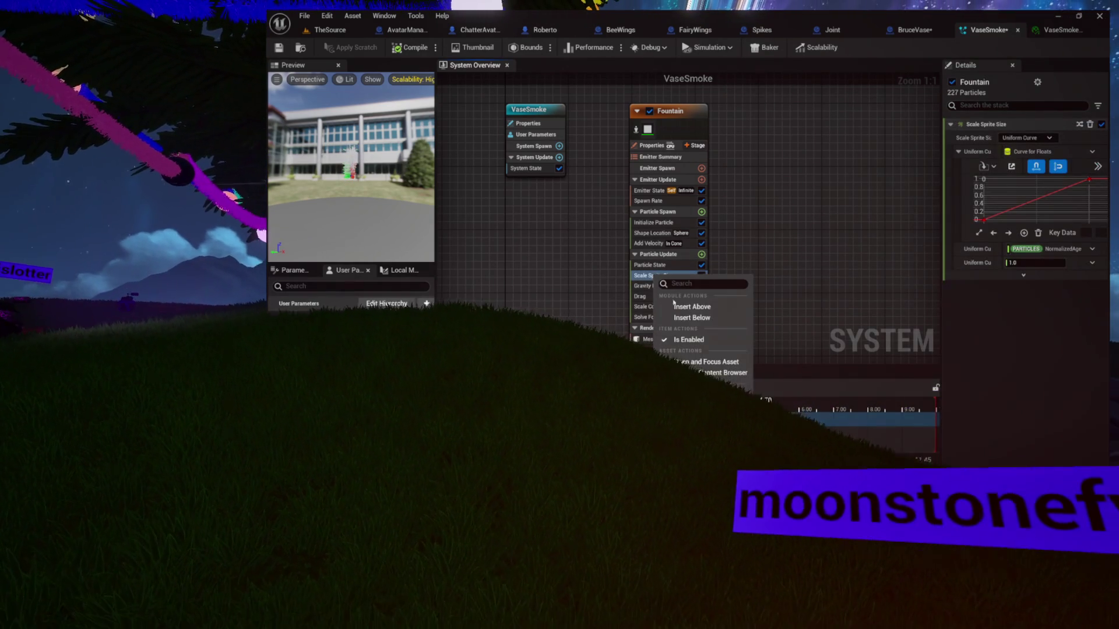
{"action": "key", "text": "Escape"}
{"action": "key", "text": "Delete"}
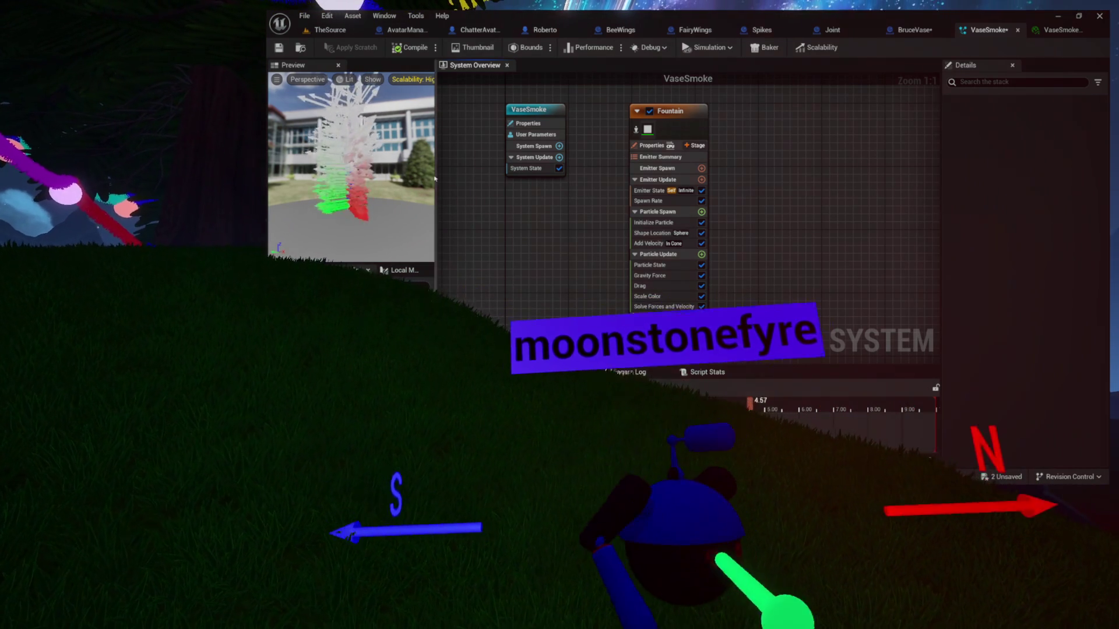
Step: Inspect the Spawn Rate value and Emitter State's Life Cycle options
{"action": "left_click", "coordinate": [651, 200]}
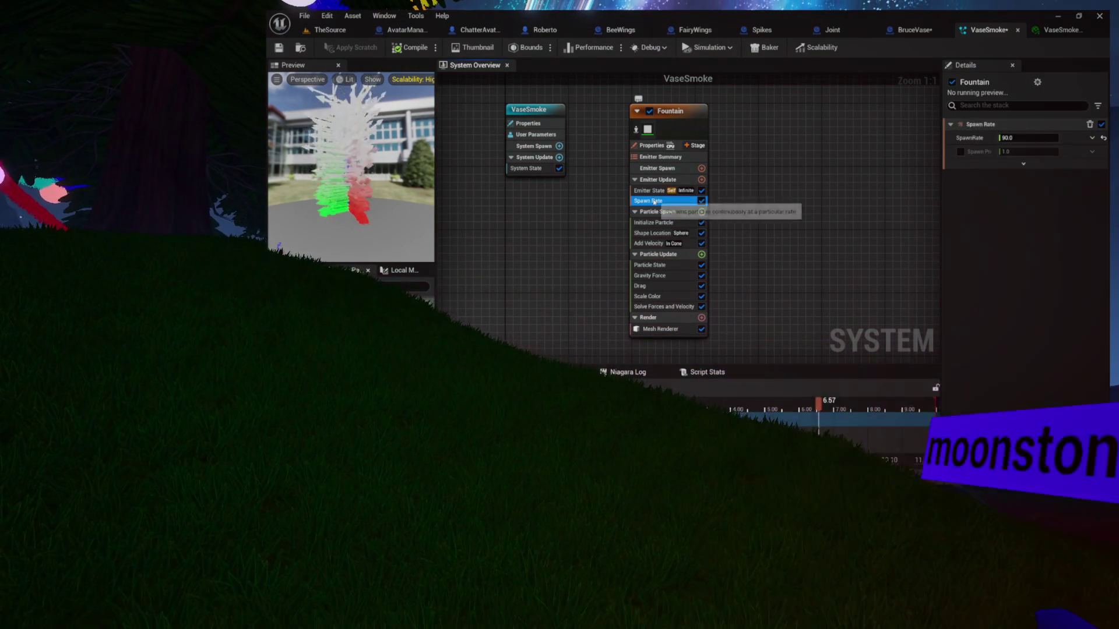
{"action": "left_click", "coordinate": [657, 192]}
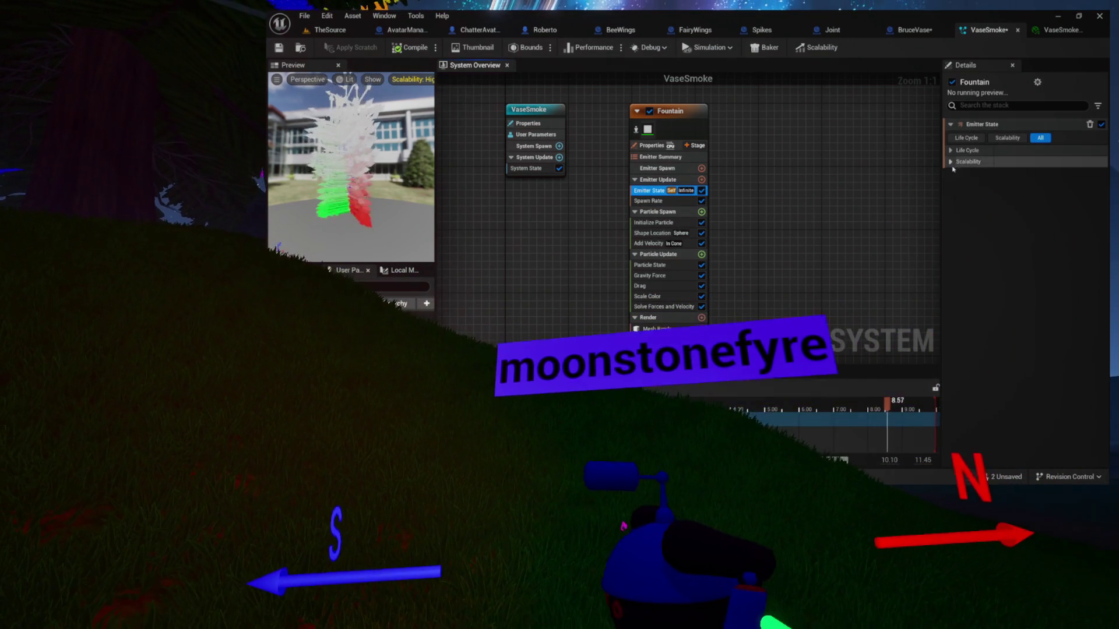
{"action": "left_click", "coordinate": [951, 151]}
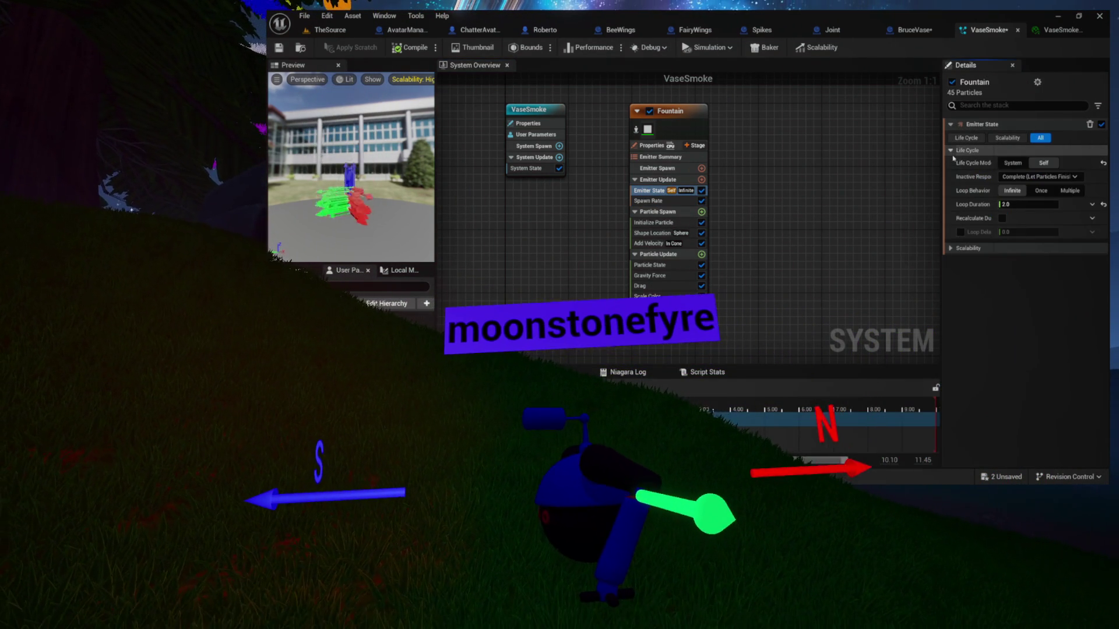
Step: Replace S_Gnomon with SM_SmokeCloud as the Mesh Renderer's Index [0] mesh
{"action": "left_click", "coordinate": [681, 330]}
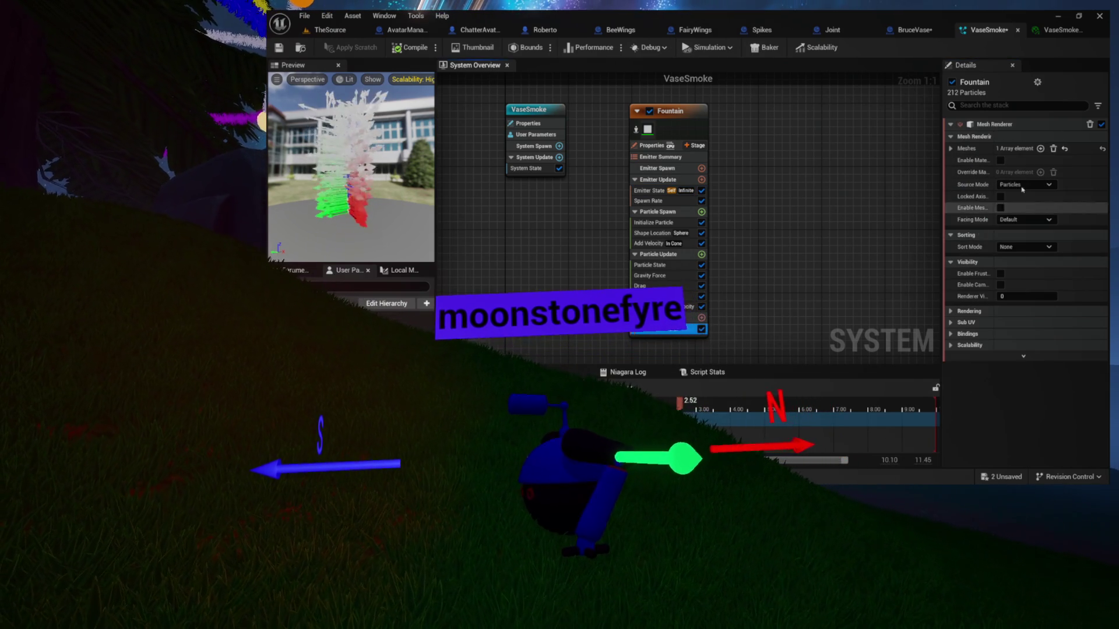
{"action": "left_click", "coordinate": [952, 149]}
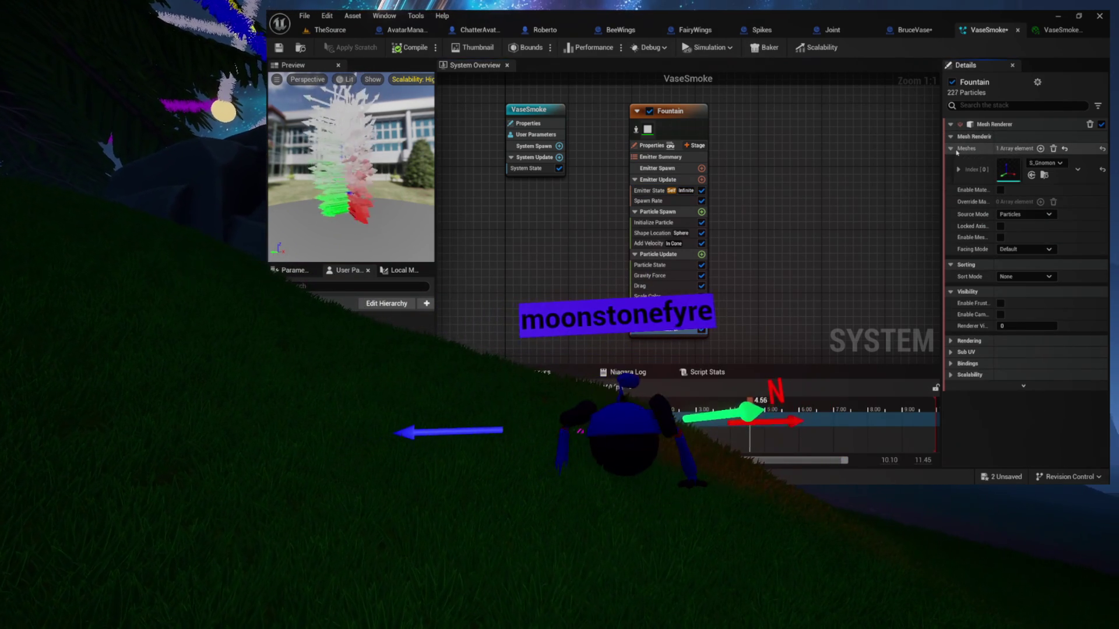
{"action": "left_click", "coordinate": [1055, 163]}
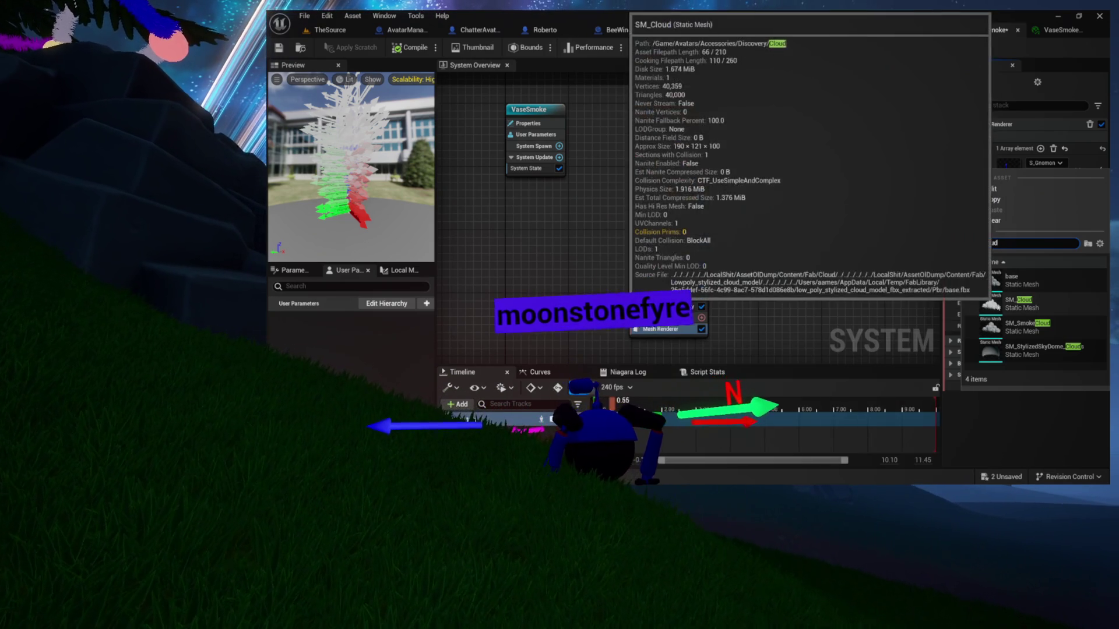
{"action": "mouse_move", "coordinate": [991, 280]}
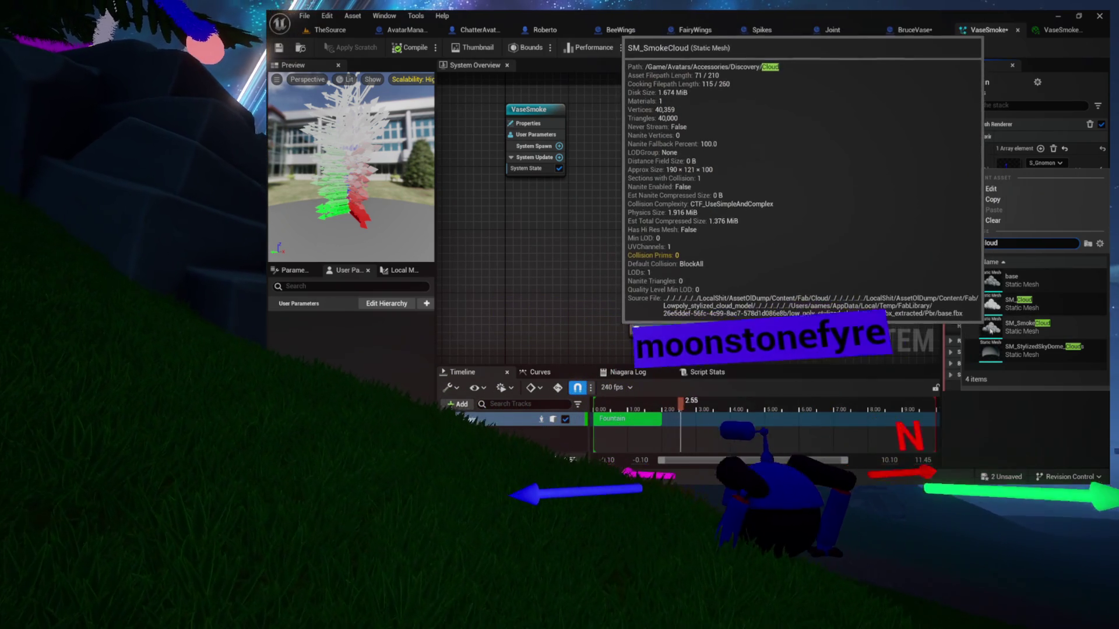
{"action": "left_click", "coordinate": [991, 327]}
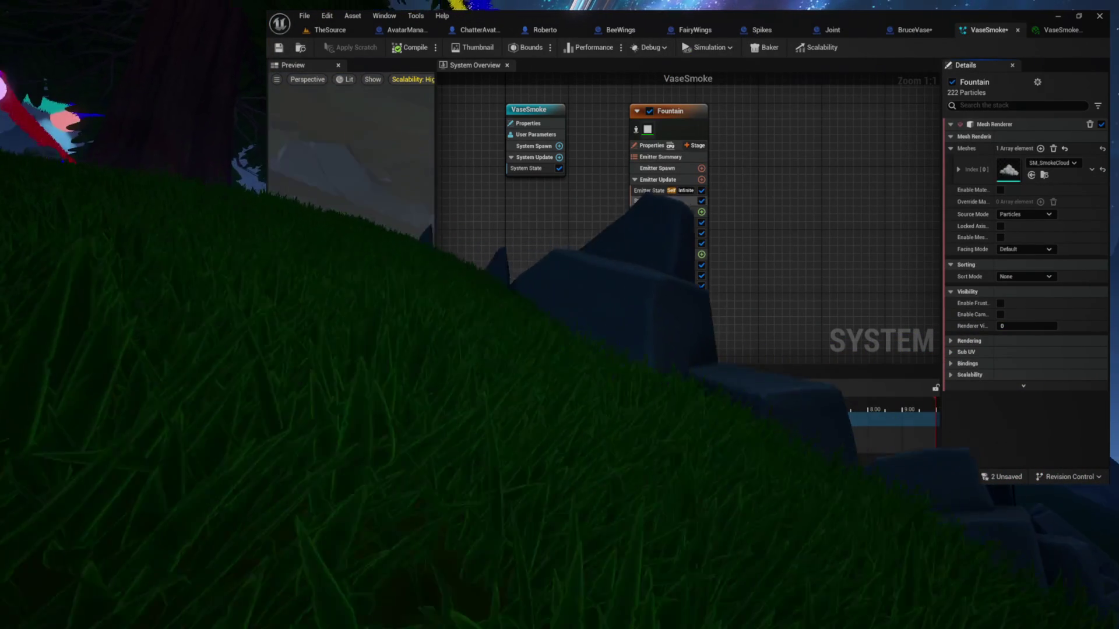
{"action": "left_click", "coordinate": [648, 201]}
{"action": "left_click", "coordinate": [649, 190]}
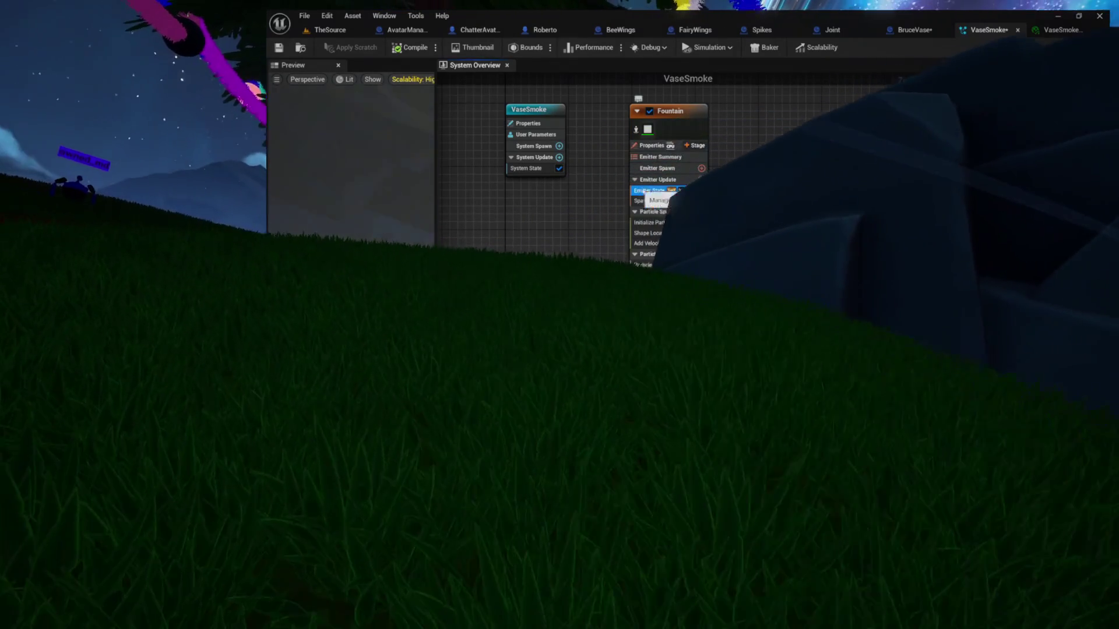
Step: Set Initialize Particle's Mesh Uniform scale to min 0.01 and max 0.02
{"action": "left_click", "coordinate": [653, 223]}
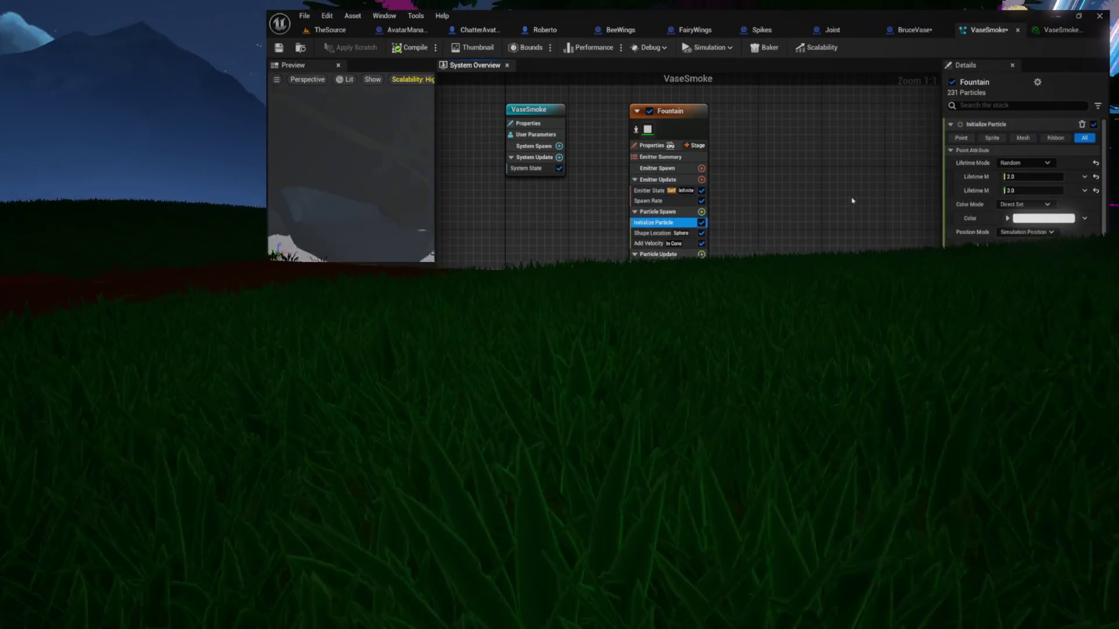
{"action": "left_click", "coordinate": [951, 151]}
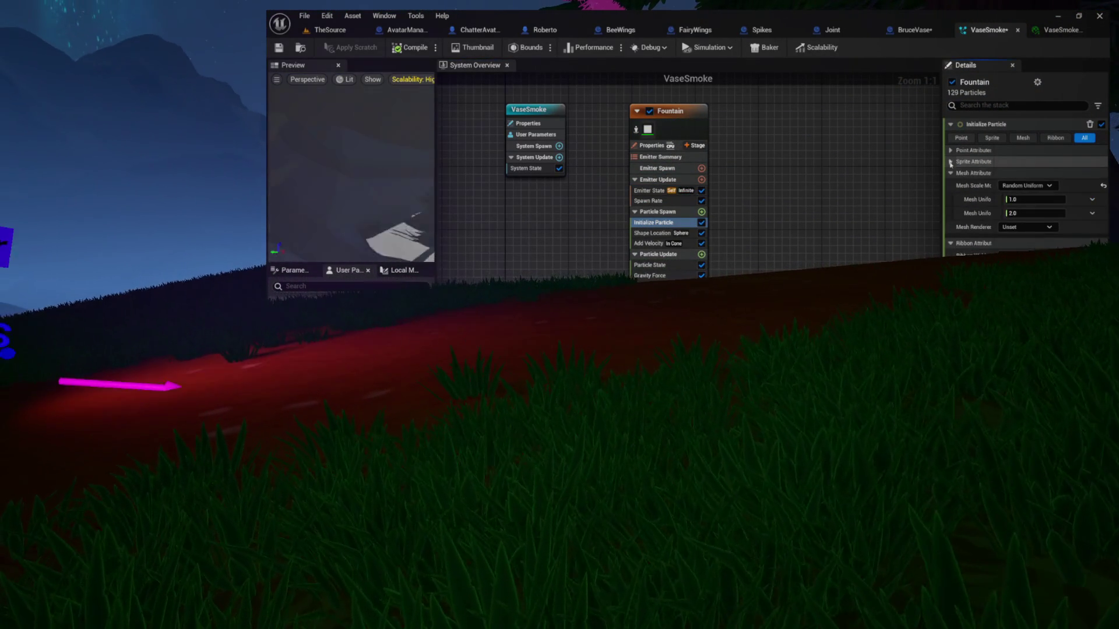
{"action": "left_click", "coordinate": [1035, 200]}
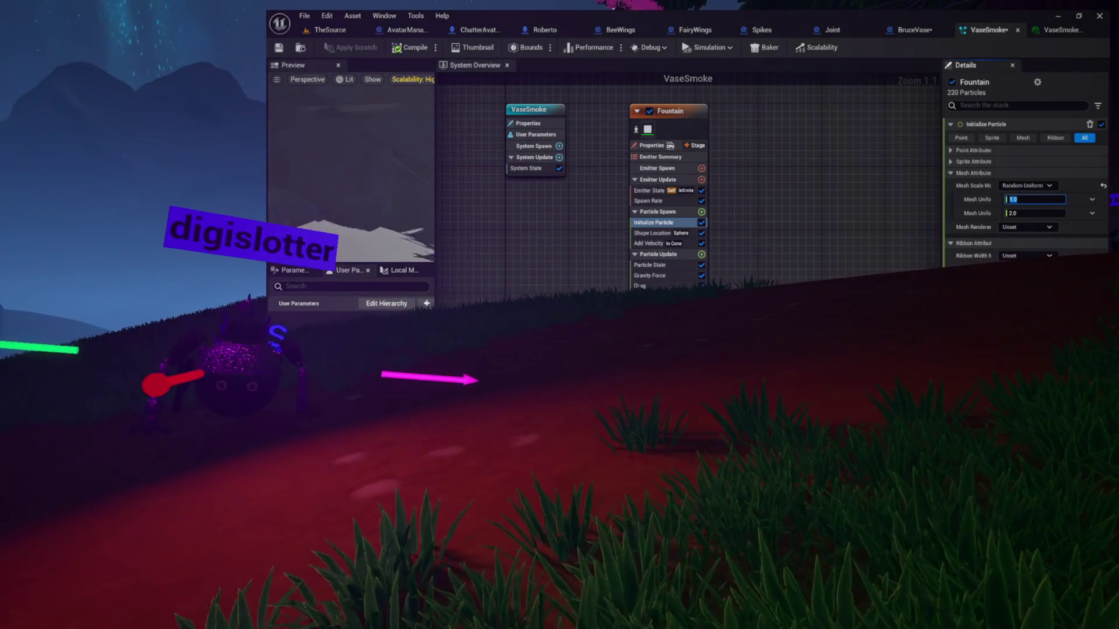
{"action": "type", "text": "0.1"}
{"action": "key", "text": "Tab"}
{"action": "type", "text": "0.2"}
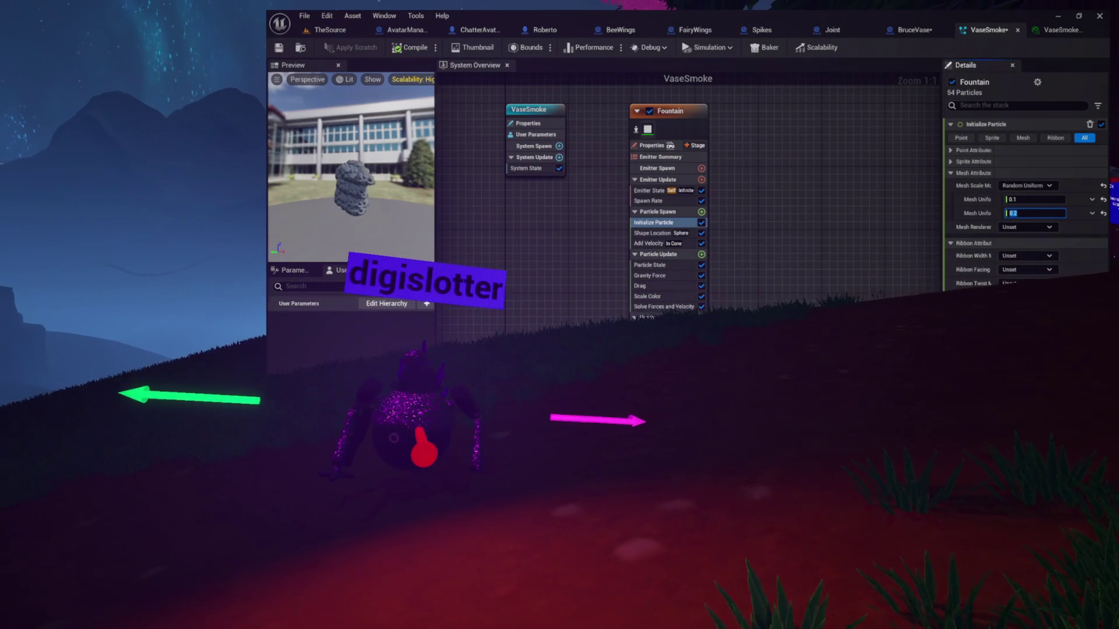
{"action": "left_click", "coordinate": [1033, 200]}
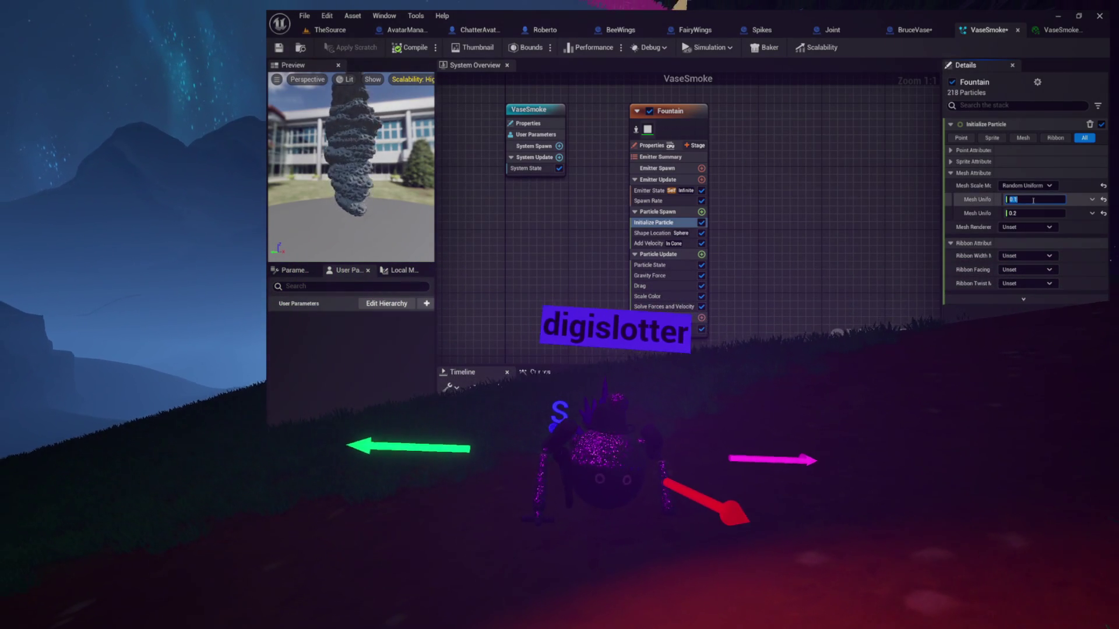
{"action": "type", "text": "0.30"}
{"action": "key", "text": "Tab"}
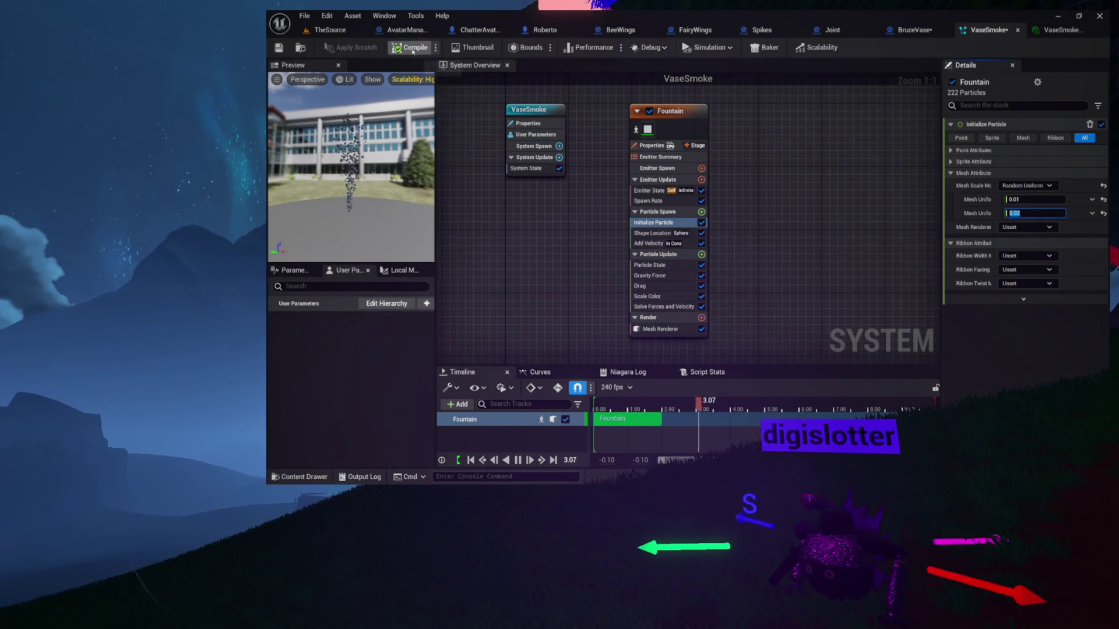
Step: Save VaseSmoke and switch to the BruceVase blueprint preview
{"action": "left_click", "coordinate": [278, 47]}
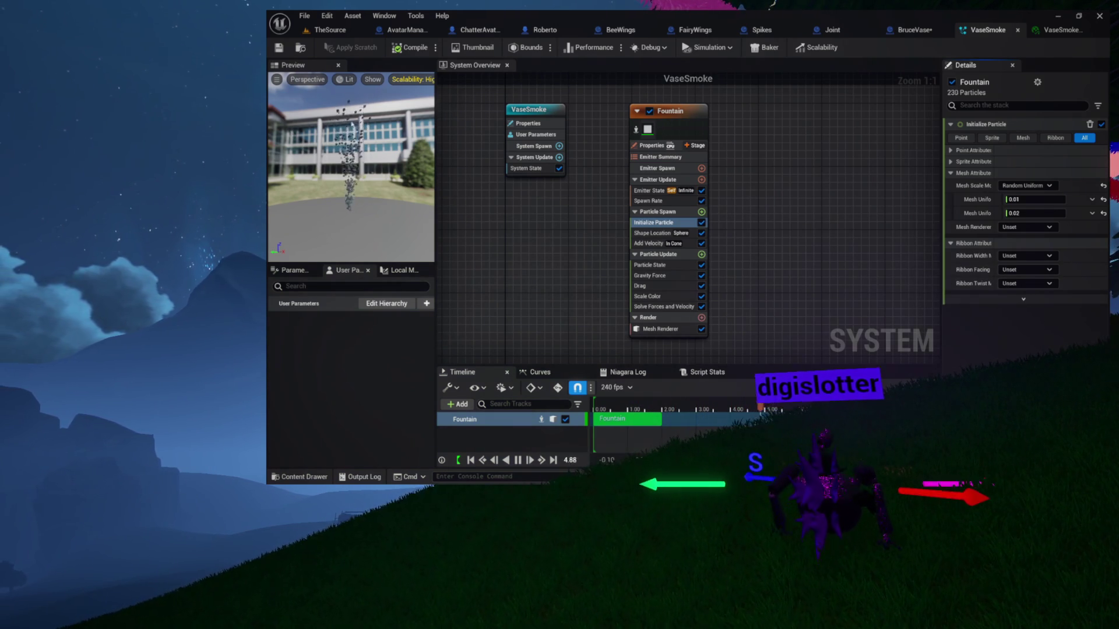
{"action": "mouse_move", "coordinate": [568, 199]}
{"action": "left_mouse_down"}
{"action": "mouse_move", "coordinate": [487, 212]}
{"action": "mouse_move", "coordinate": [582, 206]}
{"action": "left_mouse_up"}
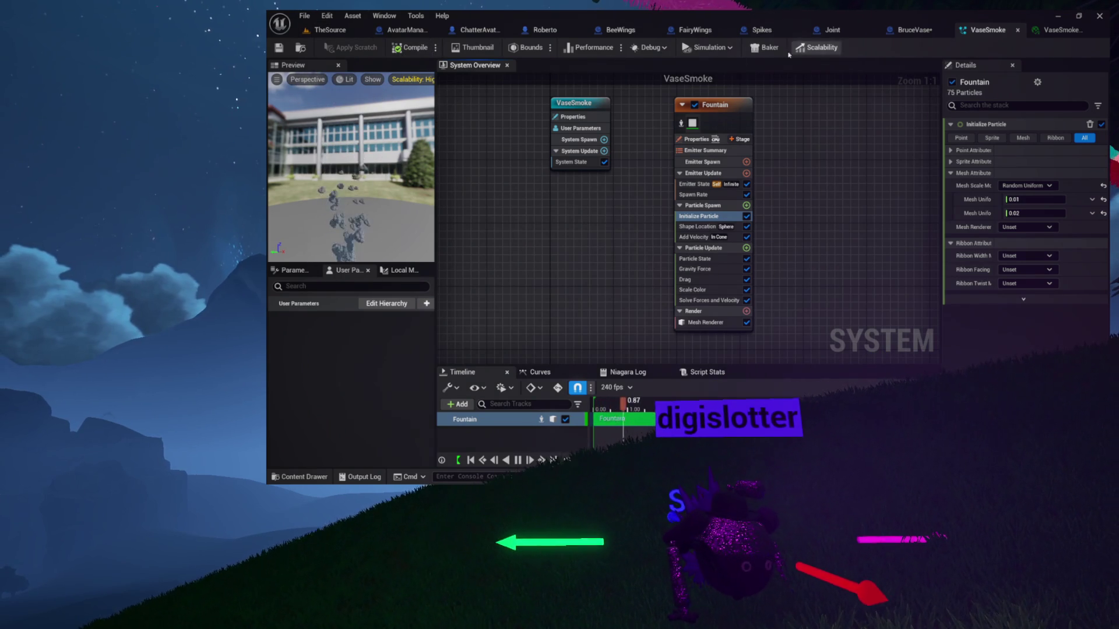
{"action": "left_click", "coordinate": [911, 31]}
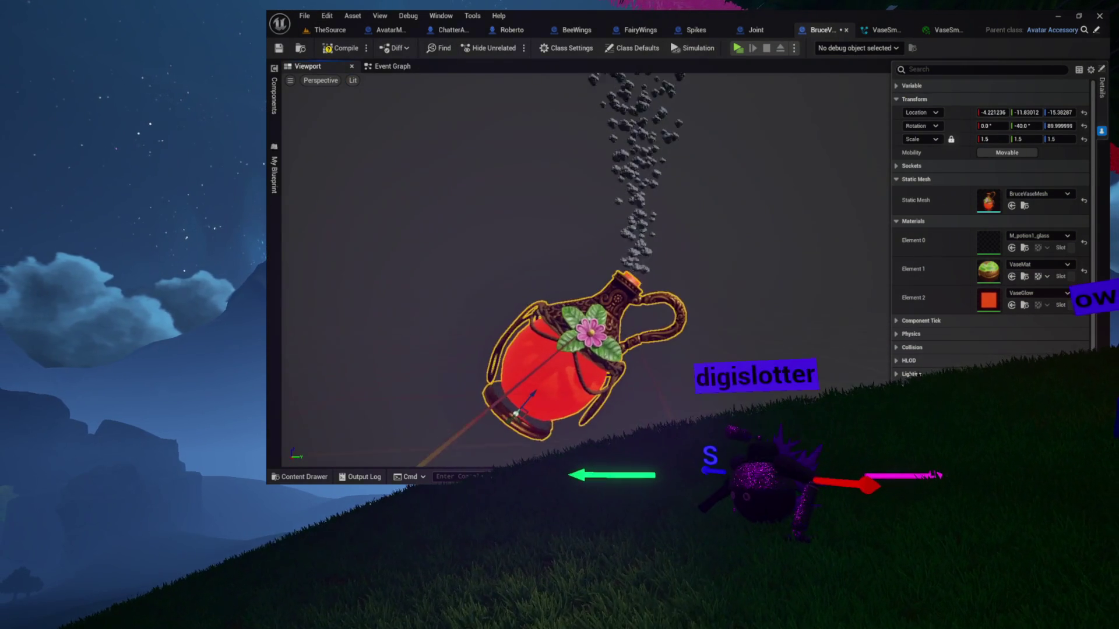
Step: Switch back to the VaseSmoke system to edit its Mesh Uniform scale
{"action": "left_click", "coordinate": [891, 33]}
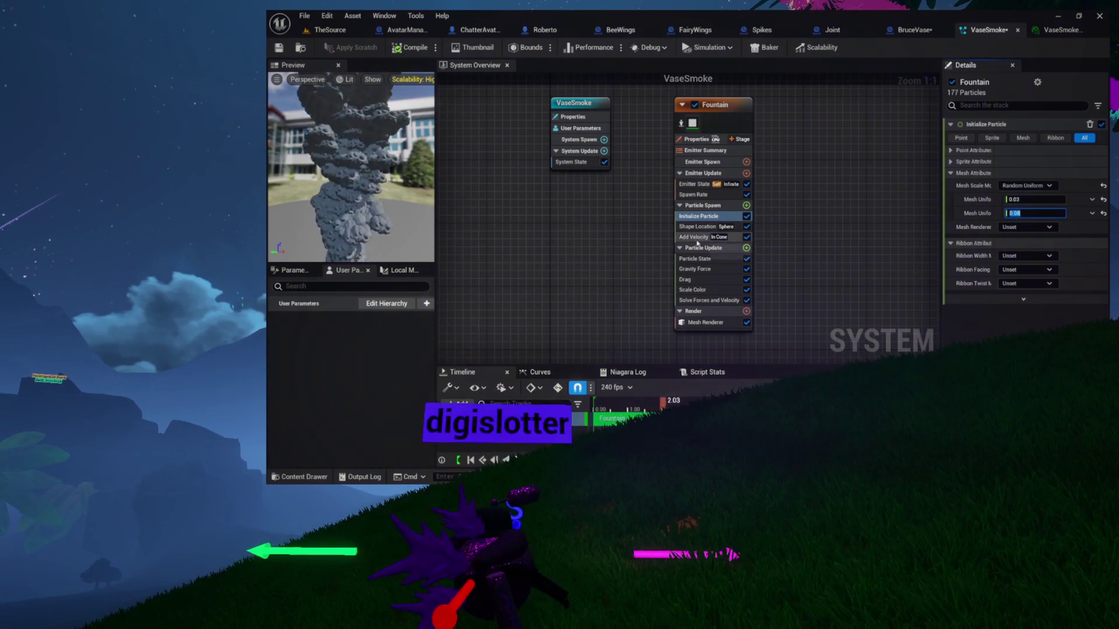
Step: Add a Scale Mesh Size module to Fountain's Particle Update
{"action": "left_click", "coordinate": [746, 247]}
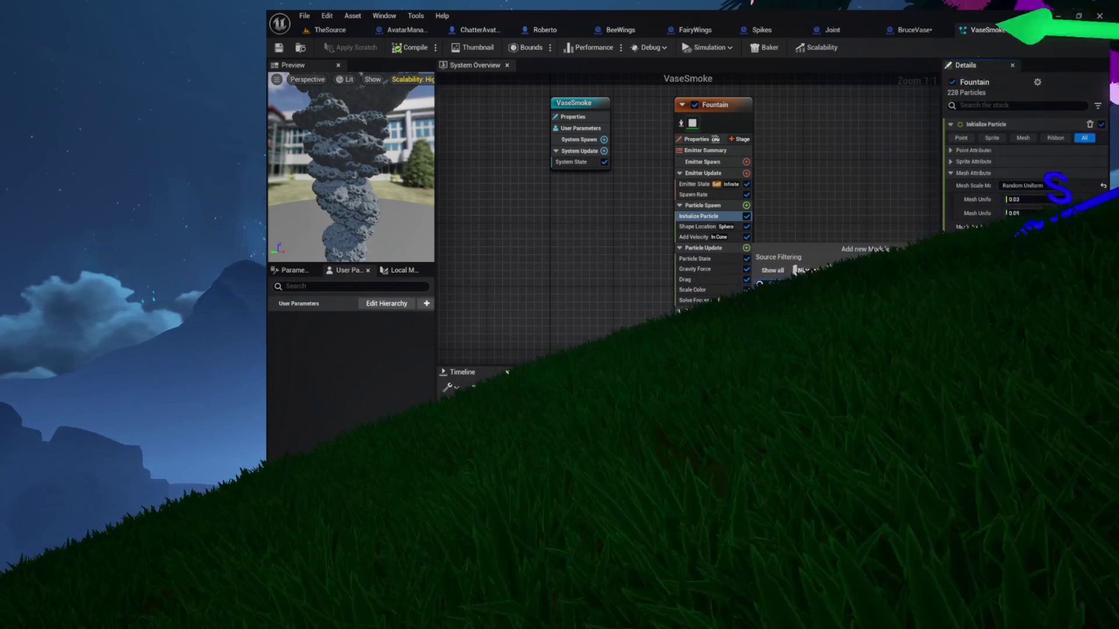
{"action": "type", "text": "scale"}
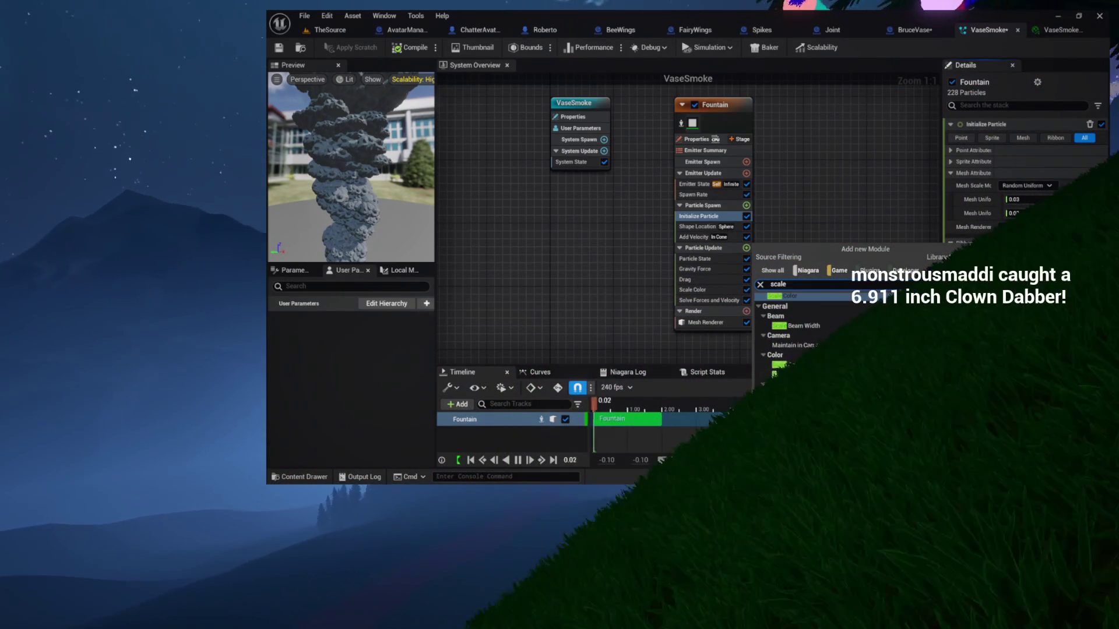
{"action": "left_click", "coordinate": [830, 324]}
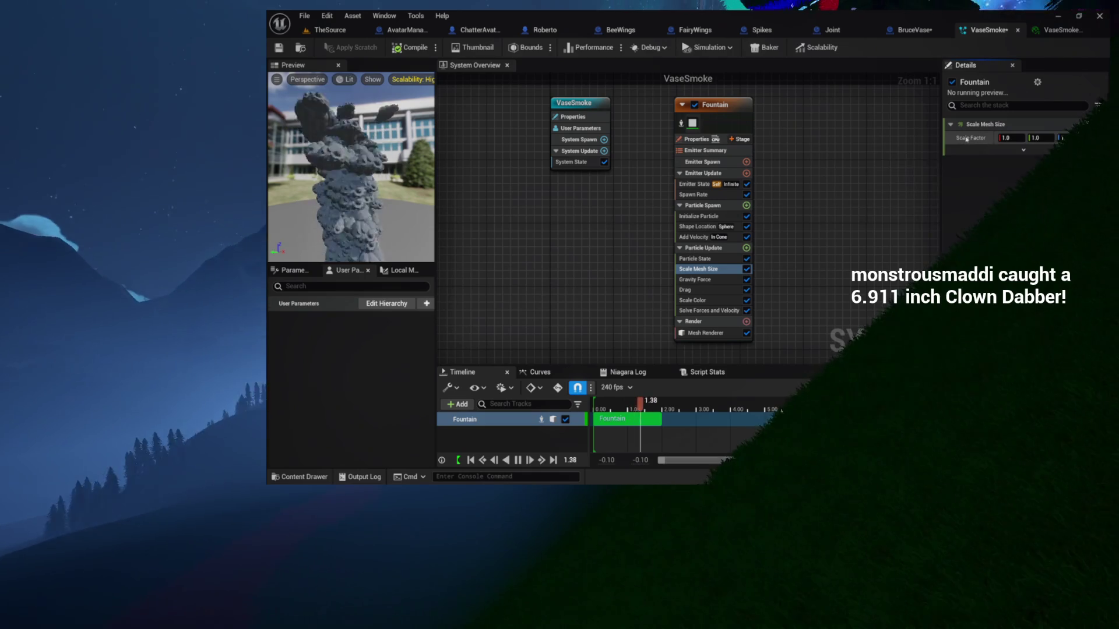
Step: Drive Scale Factor with Vector from Curve and lower the Z start key to 0.25
{"action": "left_click", "coordinate": [1092, 137]}
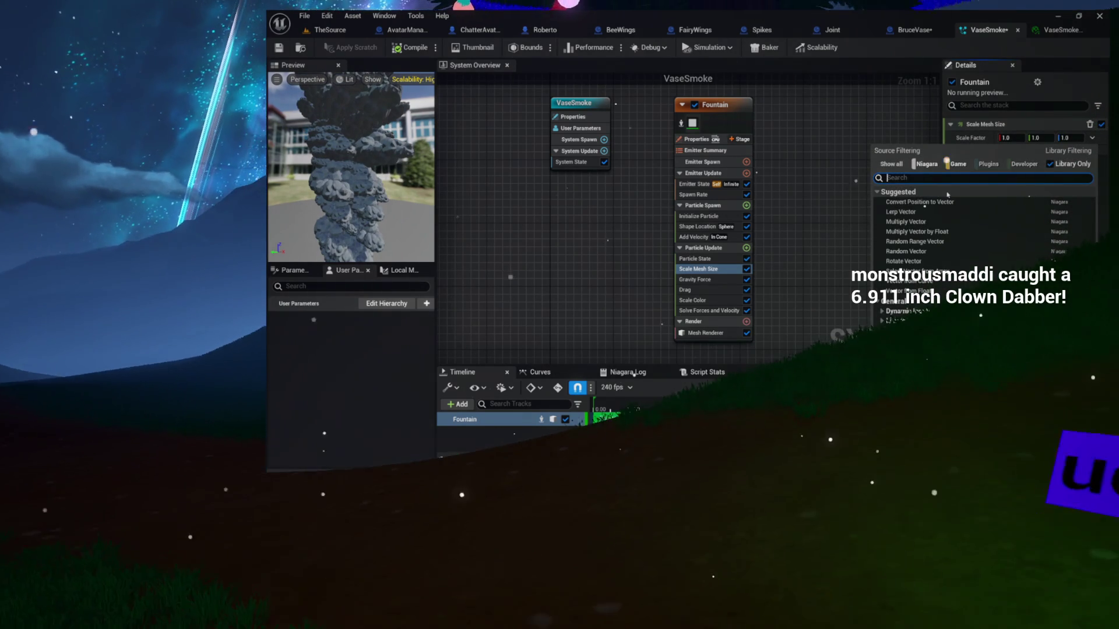
{"action": "type", "text": "curve"}
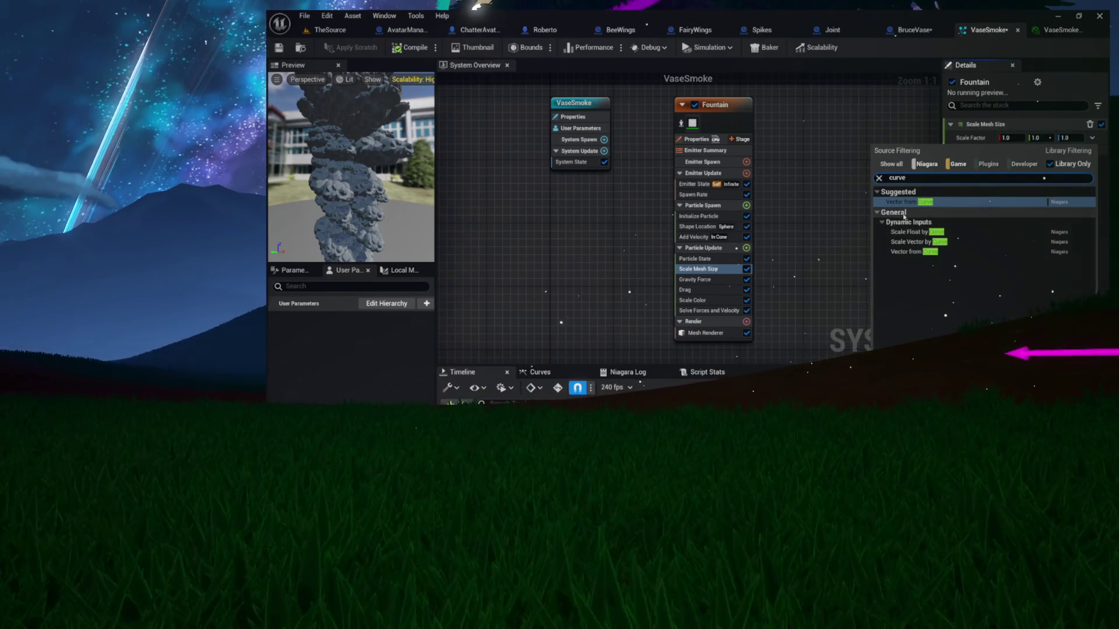
{"action": "left_click", "coordinate": [907, 203]}
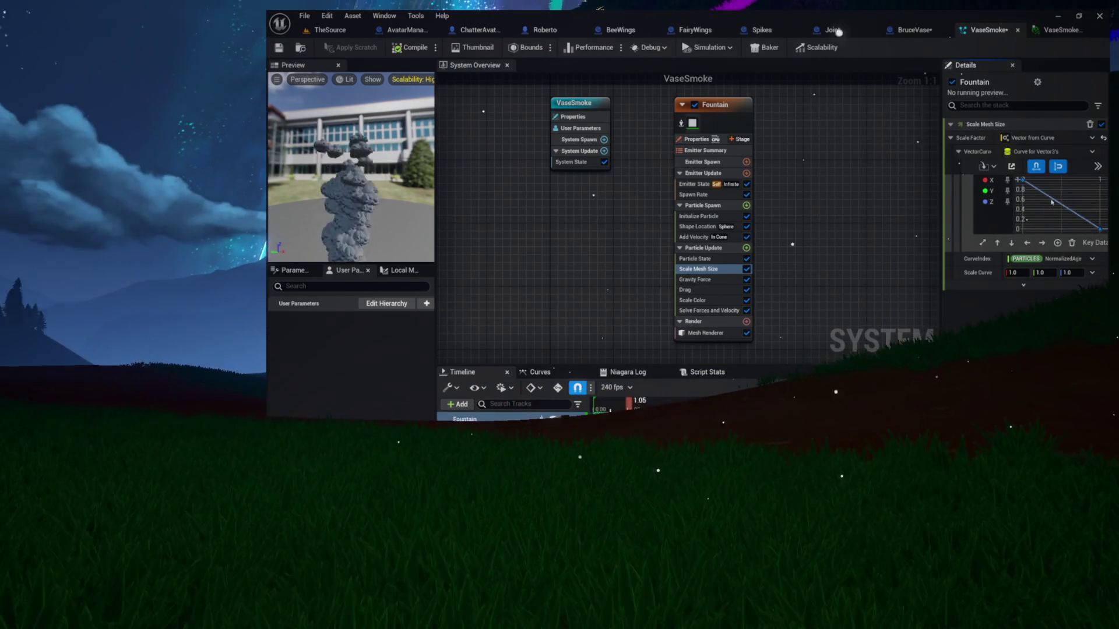
{"action": "right_click", "coordinate": [1043, 196]}
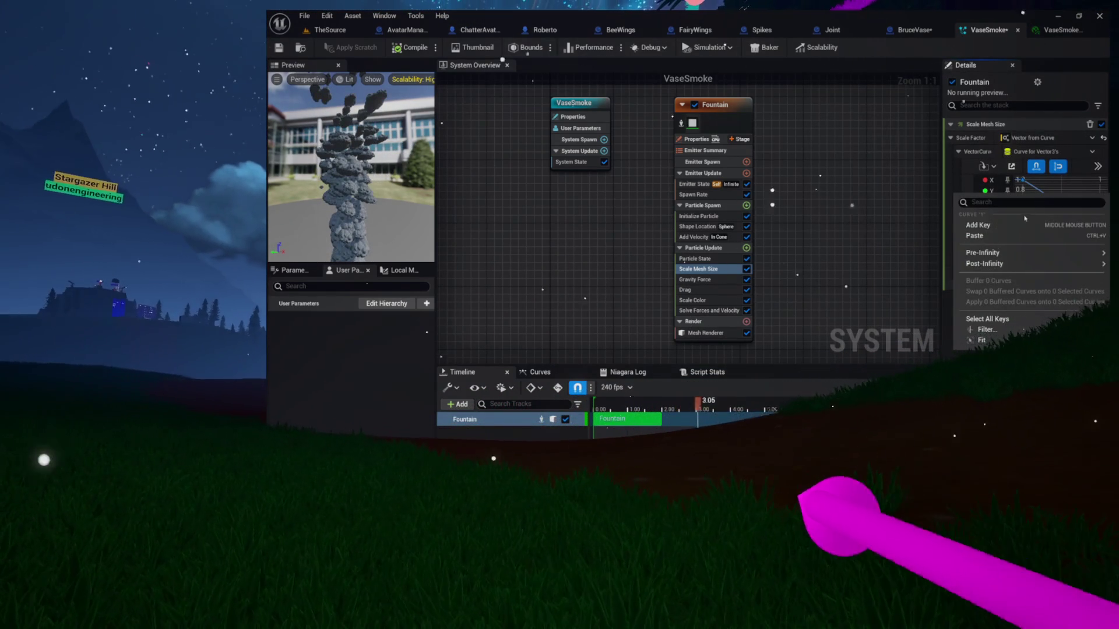
{"action": "left_click", "coordinate": [980, 225]}
{"action": "left_click_drag", "start_coordinate": [1023, 182], "coordinate": [1024, 220]}
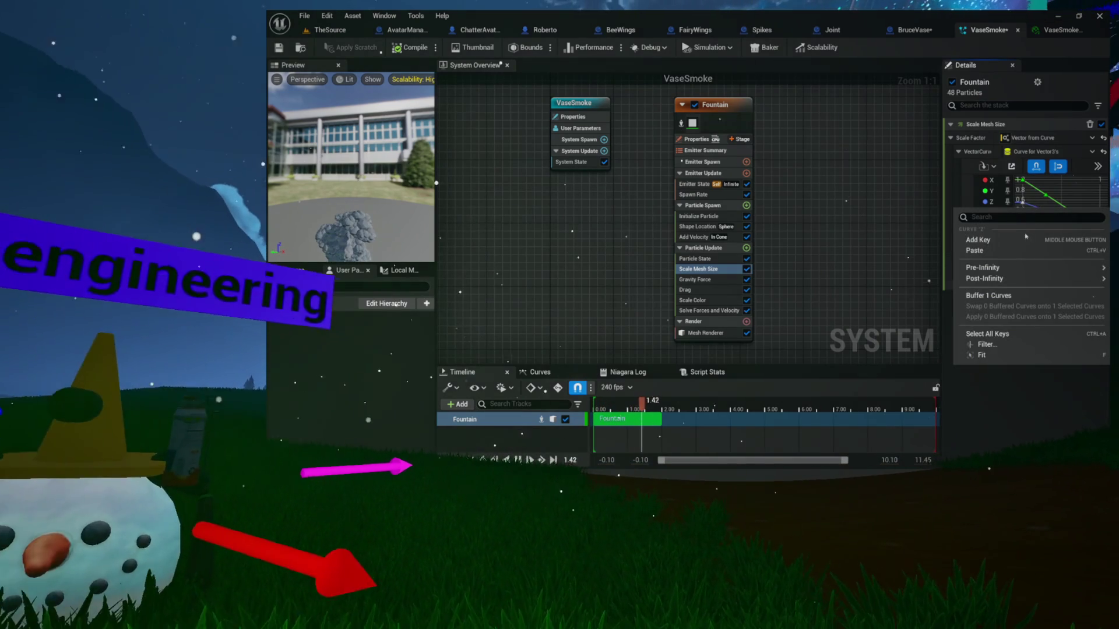
Step: Drop Y's start key to 0, X's to 0.05, and move an X key to time 0.4, value 0.15
{"action": "left_click_drag", "start_coordinate": [1019, 179], "coordinate": [1020, 230]}
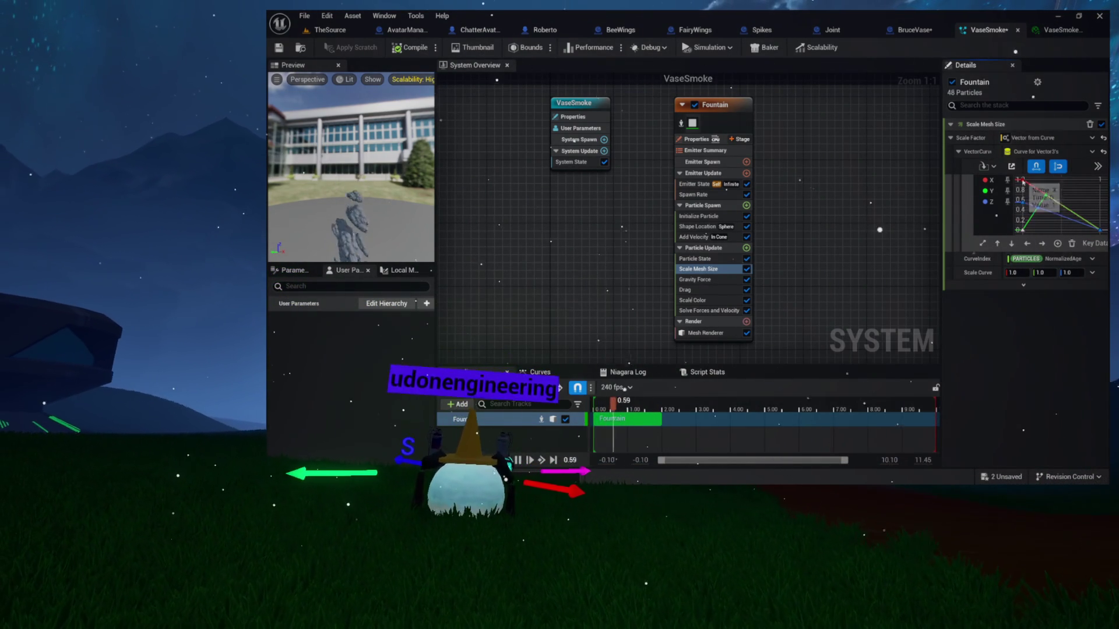
{"action": "right_click", "coordinate": [1042, 199]}
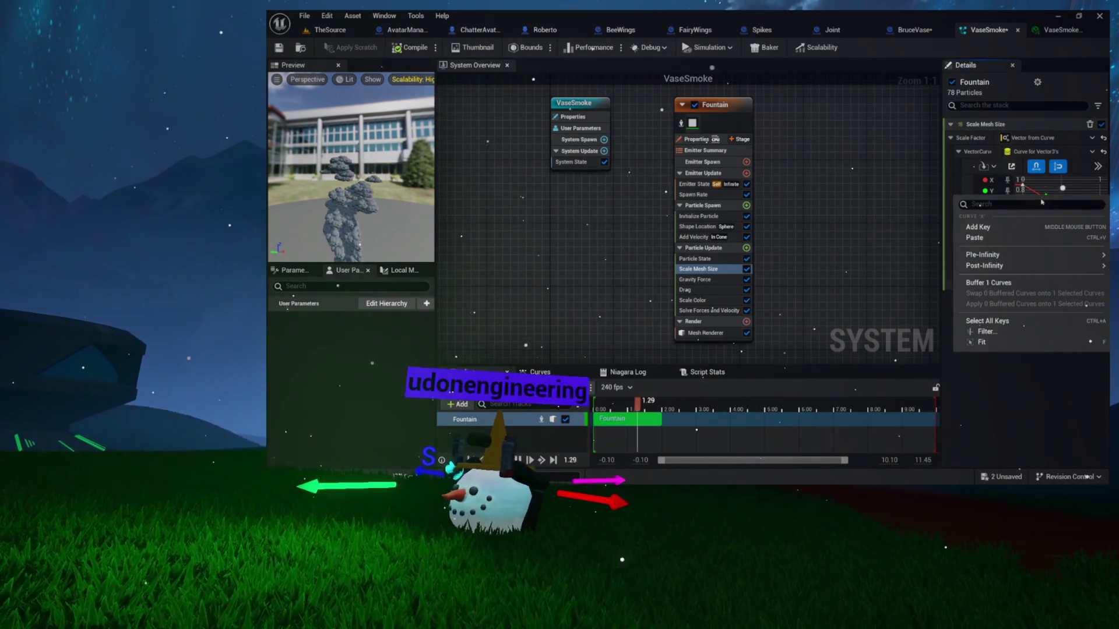
{"action": "key", "text": "Escape"}
{"action": "mouse_move", "coordinate": [1020, 179]}
{"action": "left_mouse_down"}
{"action": "mouse_move", "coordinate": [1022, 230]}
{"action": "mouse_move", "coordinate": [1040, 200]}
{"action": "left_mouse_up"}
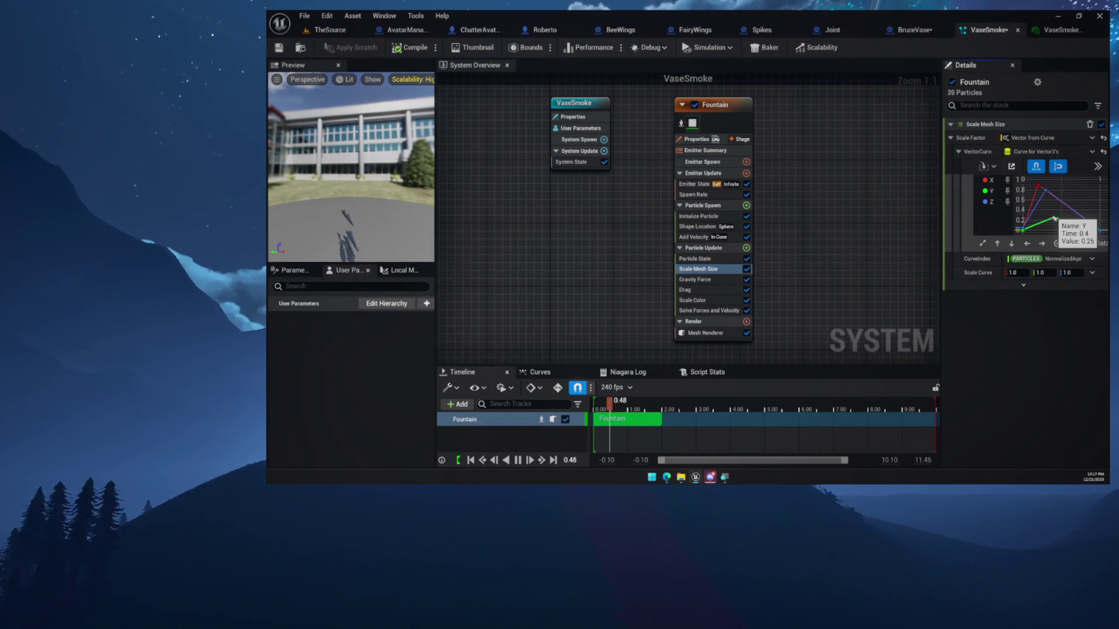
{"action": "left_click_drag", "start_coordinate": [1043, 191], "coordinate": [1054, 228]}
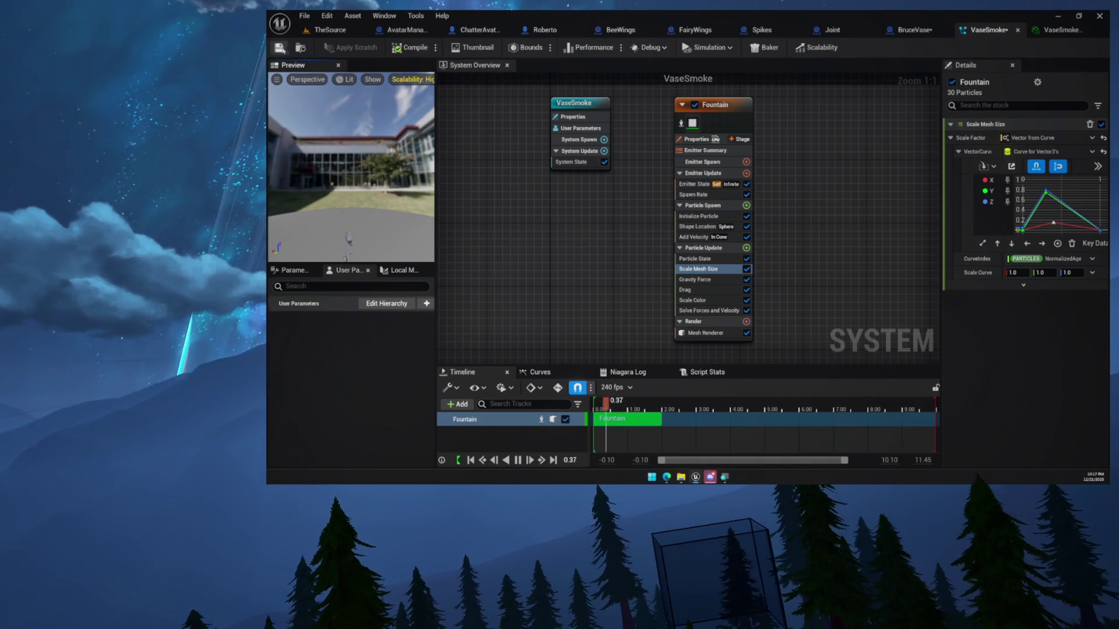
Step: Save VaseSmoke and orbit the BruceVase viewport to inspect the smoke column
{"action": "left_click", "coordinate": [279, 48]}
{"action": "left_click", "coordinate": [915, 30]}
{"action": "left_click_drag", "start_coordinate": [631, 189], "coordinate": [609, 199]}
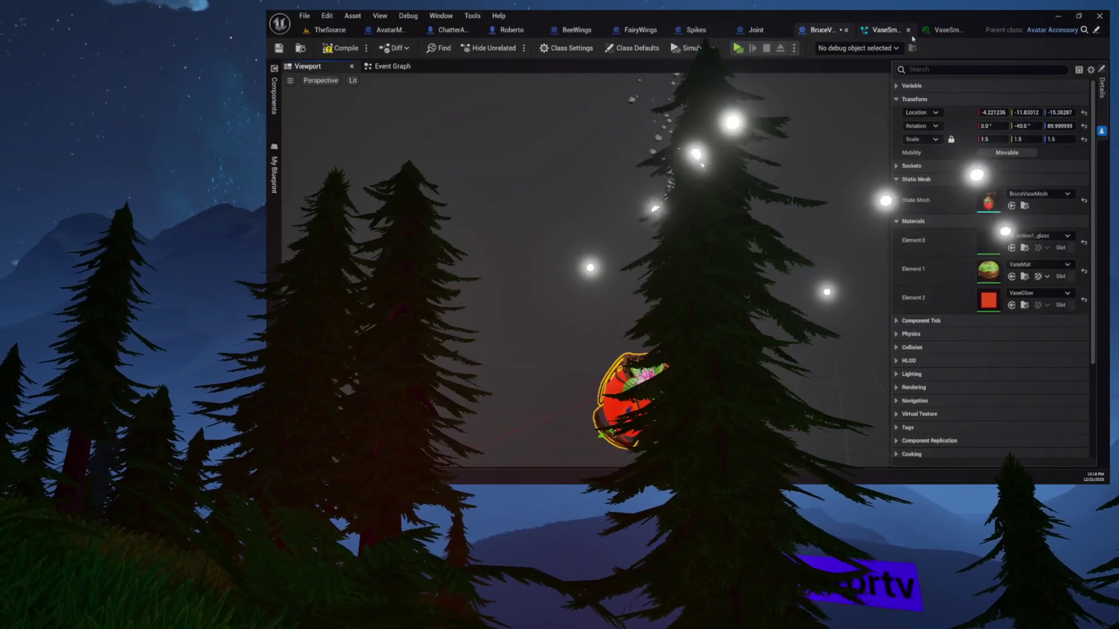
Step: Close the duplicate VaseSmoke editor and return to the original system's curve
{"action": "left_click", "coordinate": [908, 30]}
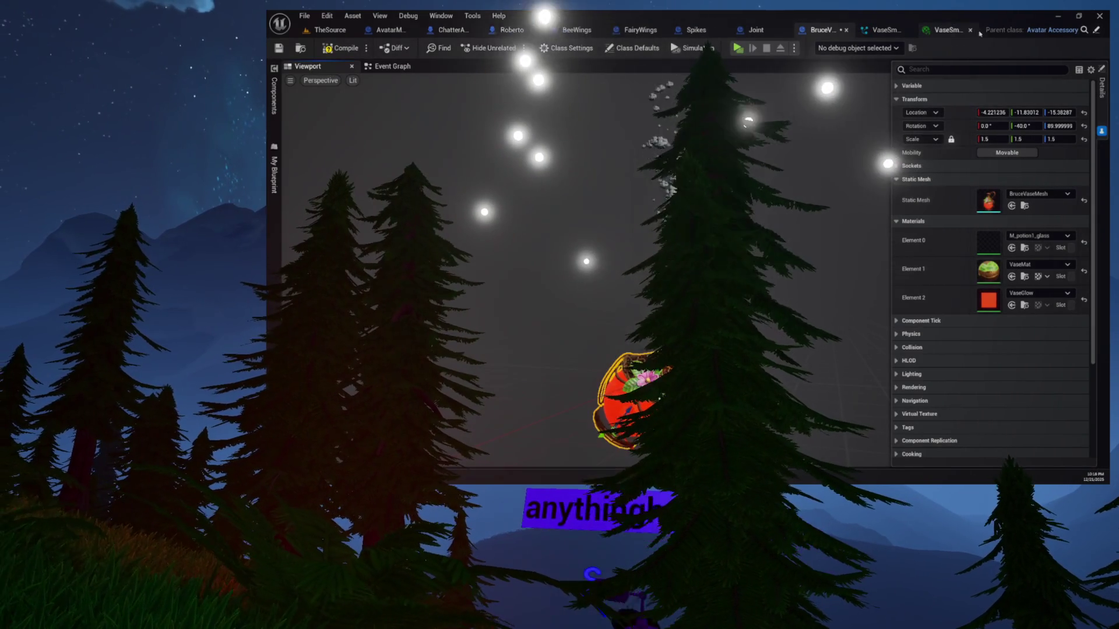
{"action": "left_click", "coordinate": [947, 30]}
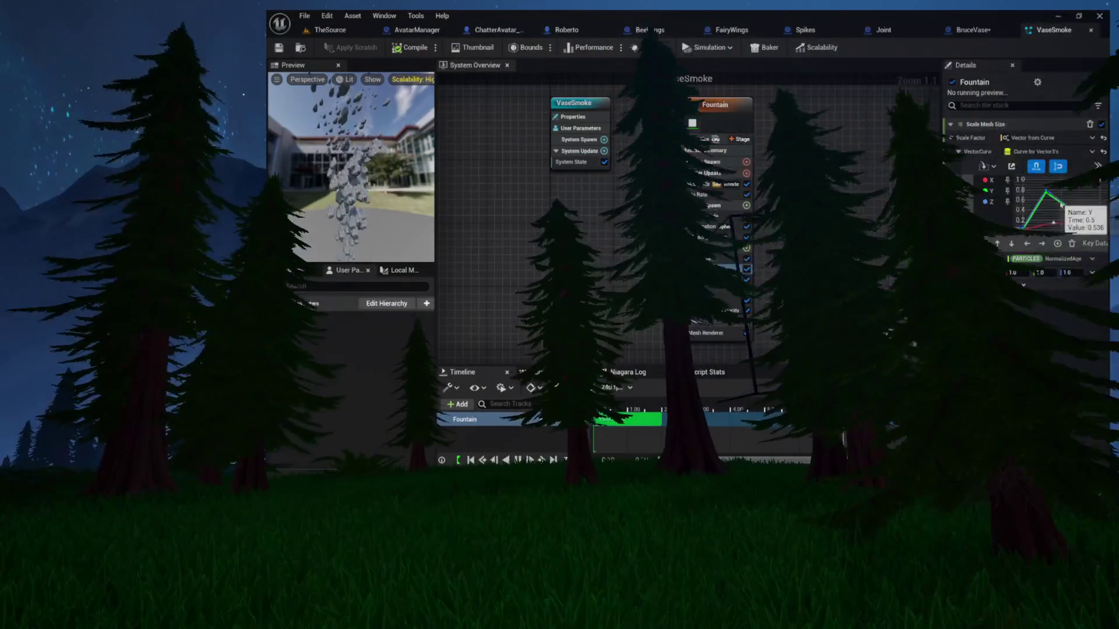
{"action": "right_click", "coordinate": [1002, 231]}
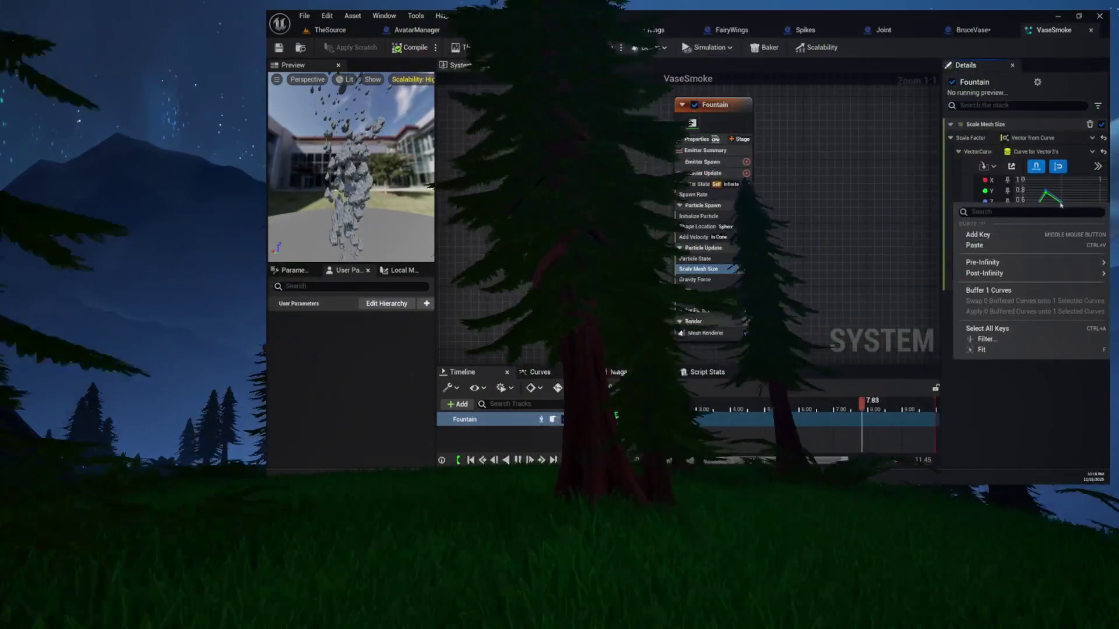
{"action": "left_click", "coordinate": [1066, 201]}
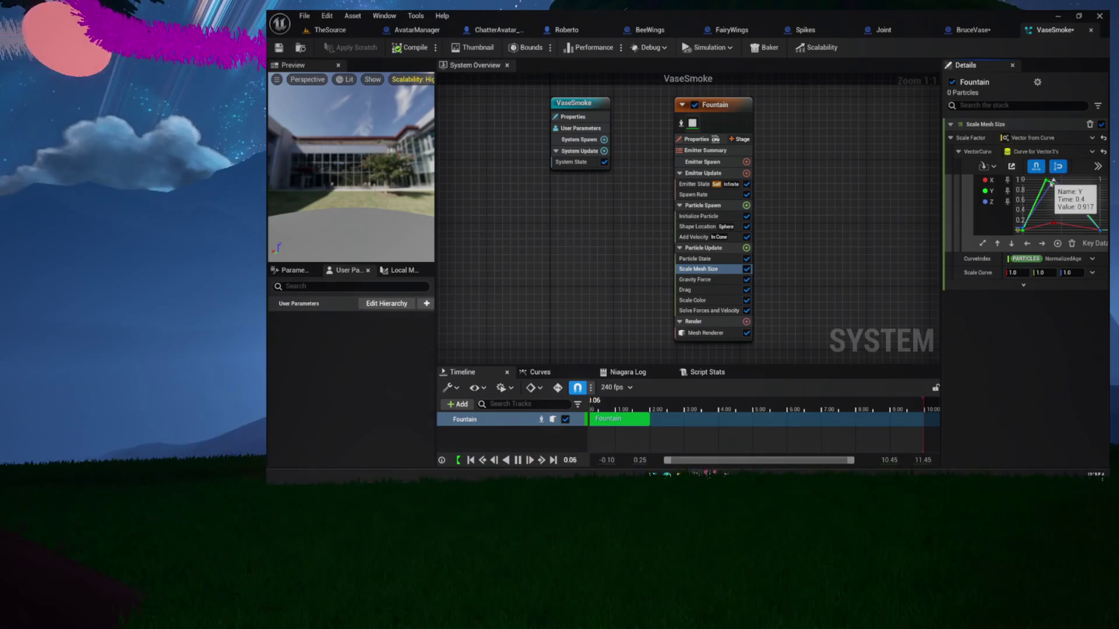
Step: Move the Z peak, add a Z key, and raise the Z point from 0.9 to 0.95
{"action": "left_click_drag", "start_coordinate": [1046, 183], "coordinate": [1068, 192]}
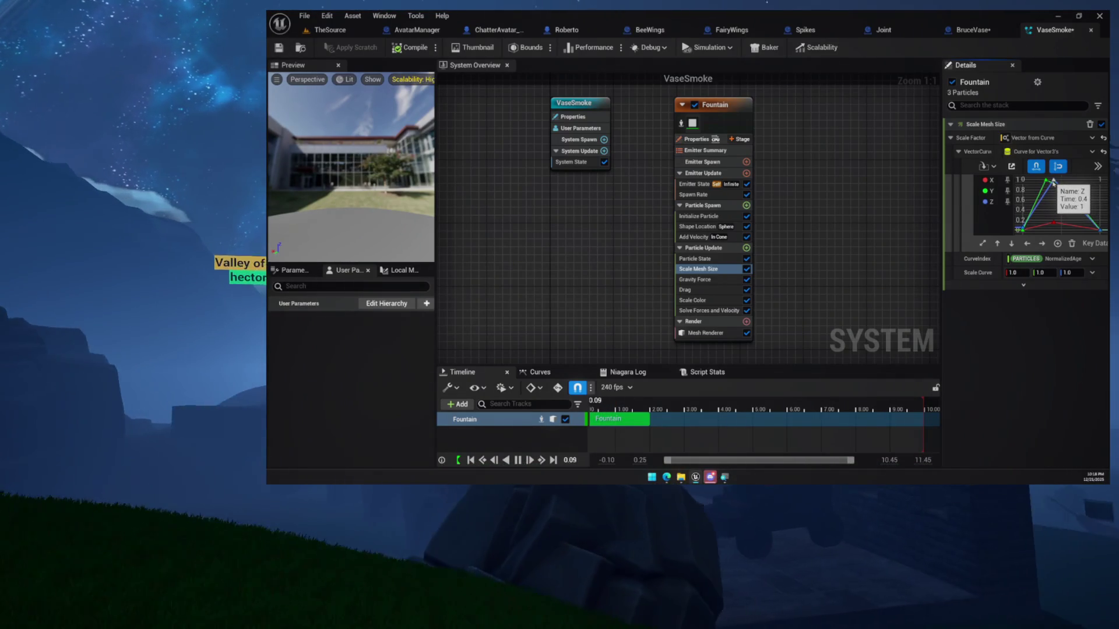
{"action": "right_click", "coordinate": [1070, 206]}
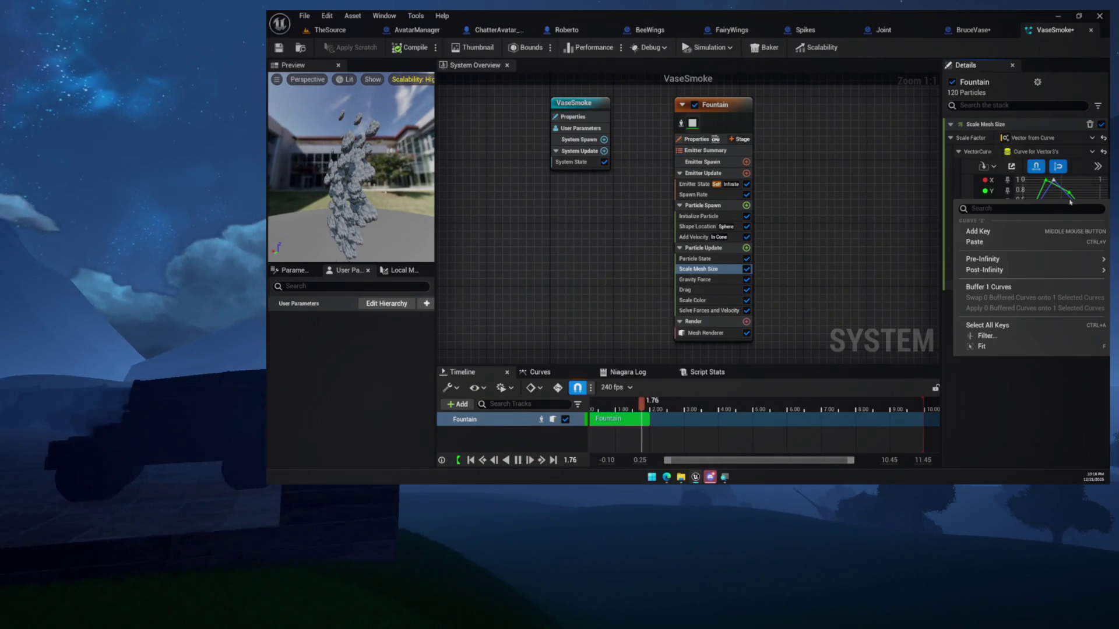
{"action": "left_click", "coordinate": [1068, 232]}
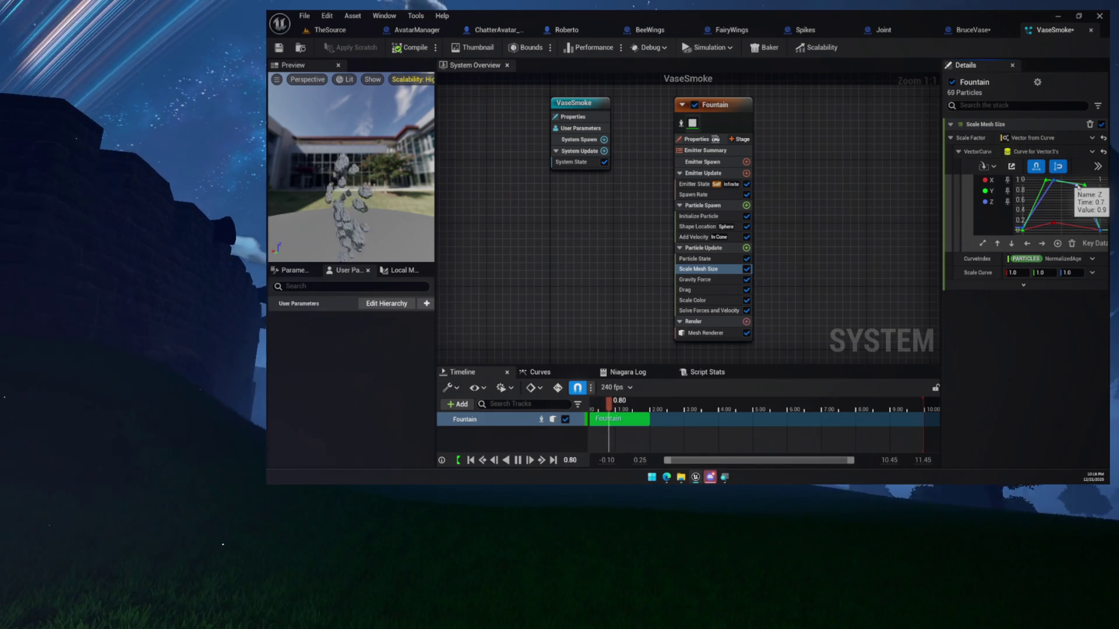
{"action": "left_click_drag", "start_coordinate": [1078, 187], "coordinate": [1077, 185]}
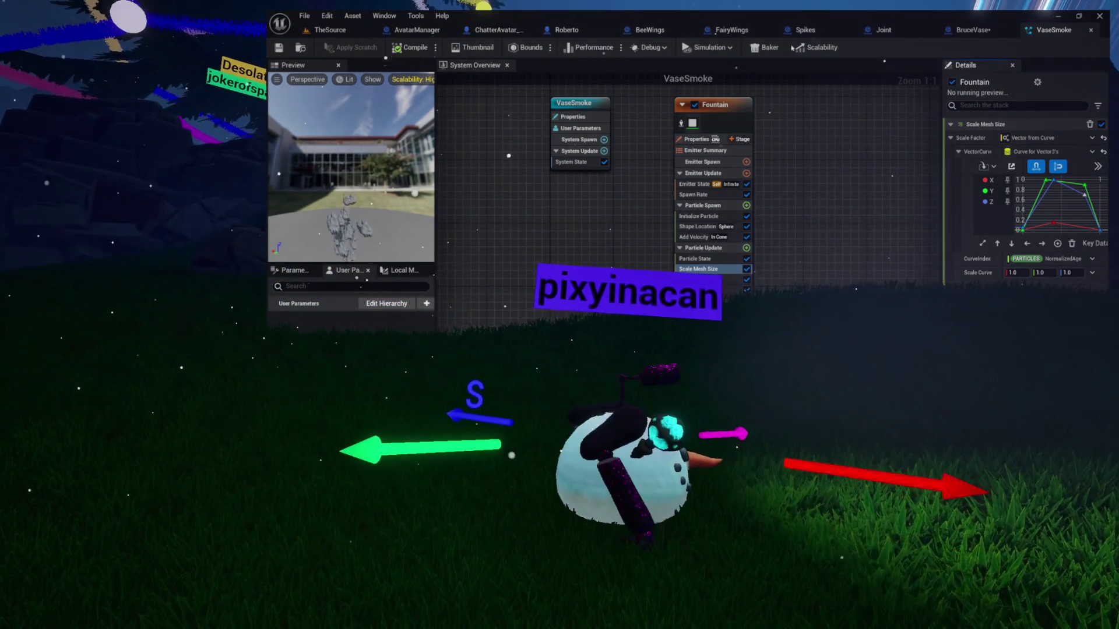
{"action": "left_click", "coordinate": [962, 30]}
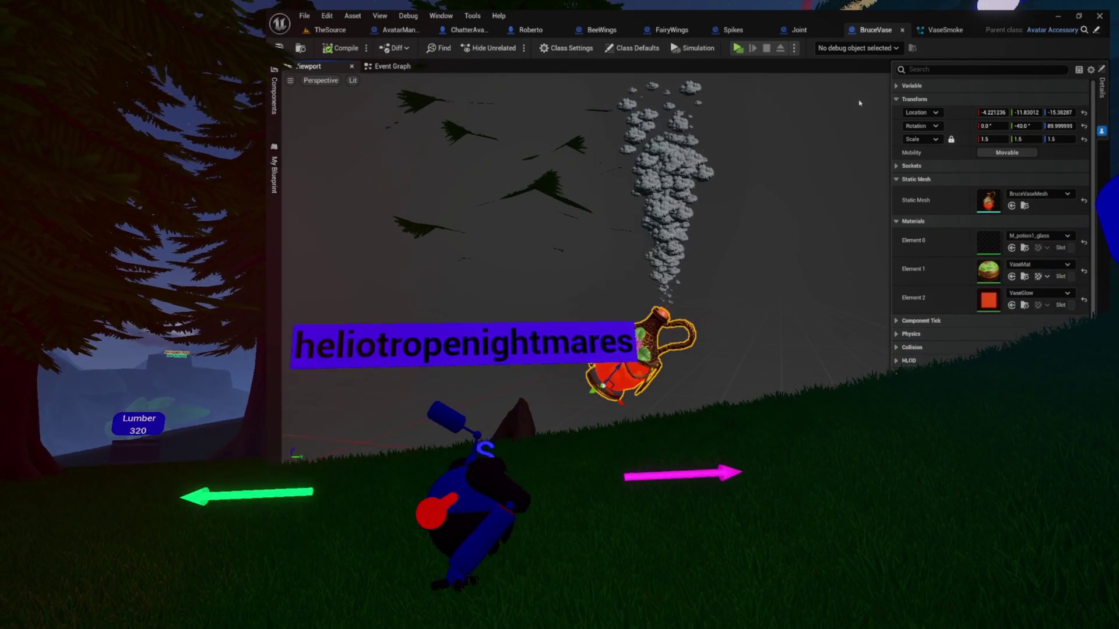
Step: Close the BruceVase blueprint, check the Joint mesh's transform, and return to VaseSmoke
{"action": "left_click", "coordinate": [902, 30]}
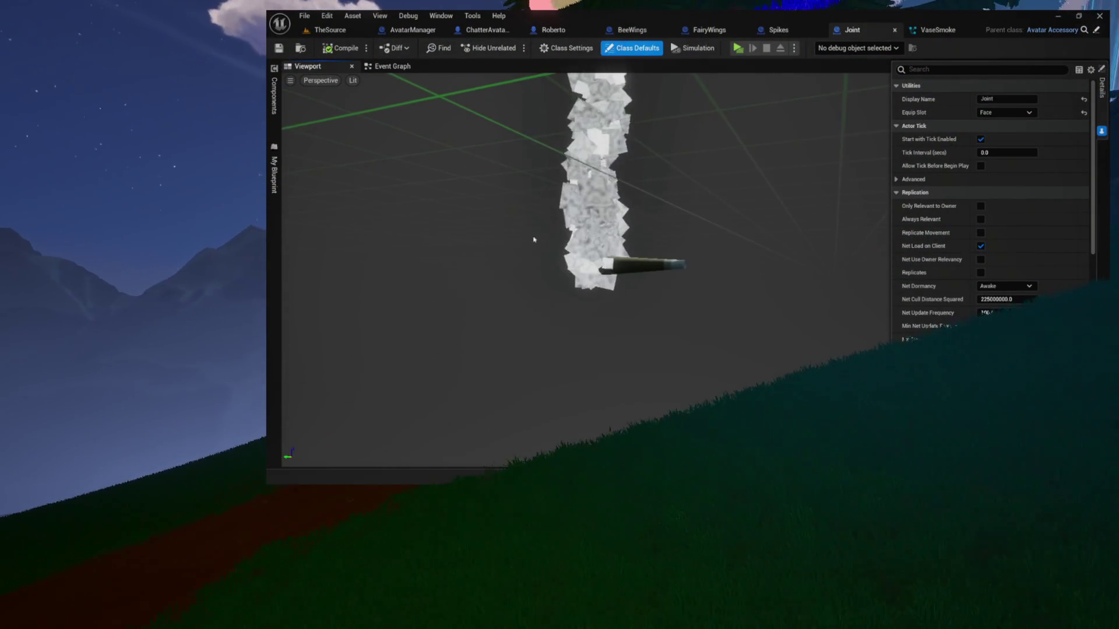
{"action": "left_click", "coordinate": [629, 268]}
{"action": "scroll", "coordinate": [622, 262], "scroll_direction": "down", "scroll_amount": 10}
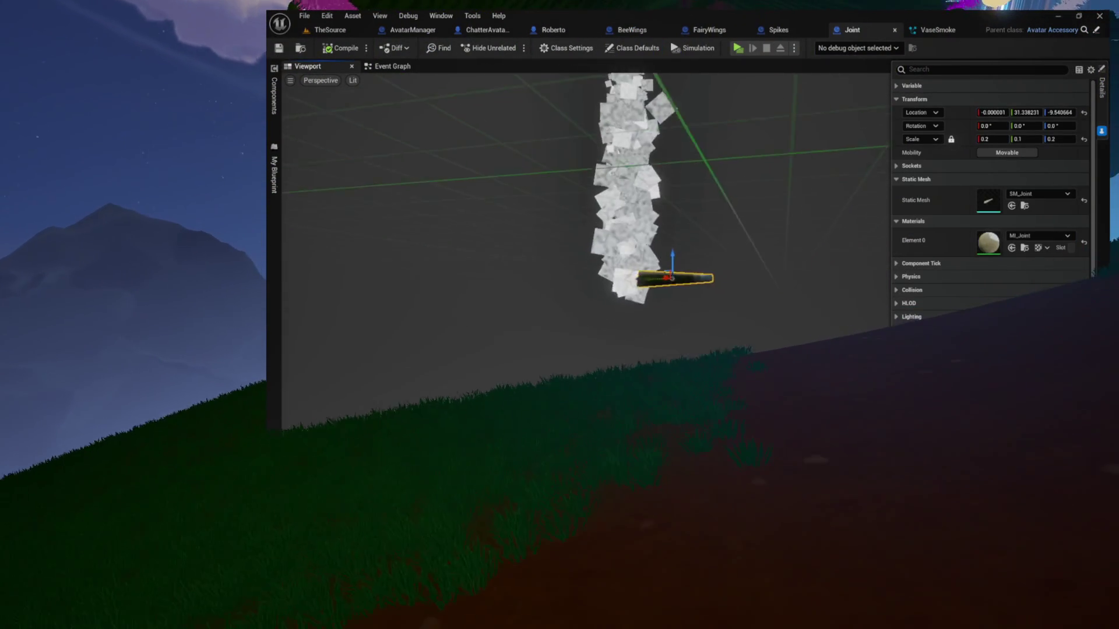
{"action": "scroll", "coordinate": [624, 261], "scroll_direction": "down", "scroll_amount": 3}
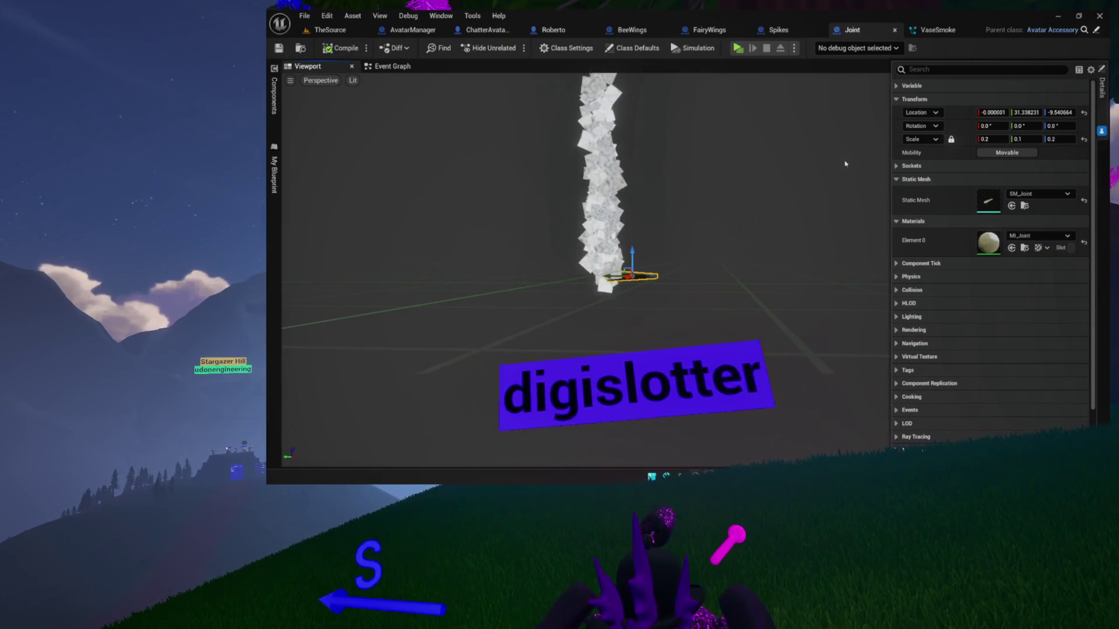
{"action": "left_click", "coordinate": [933, 33]}
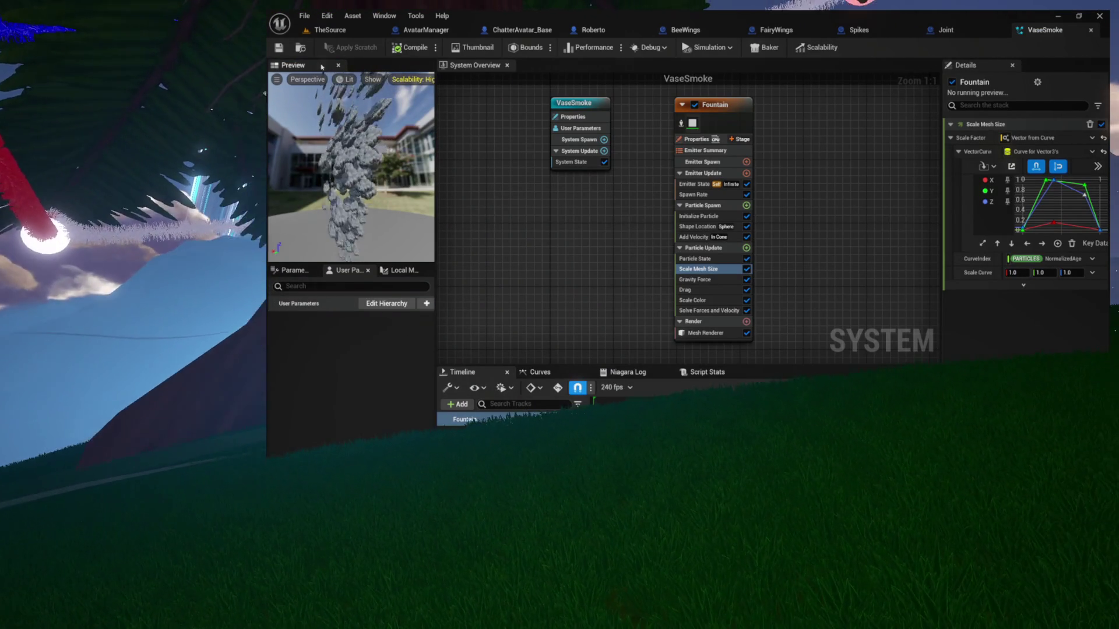
Step: Swap the Joint blueprint's JointSmoke component effect from JointSmoke to the VaseSmoke system
{"action": "left_click", "coordinate": [301, 49]}
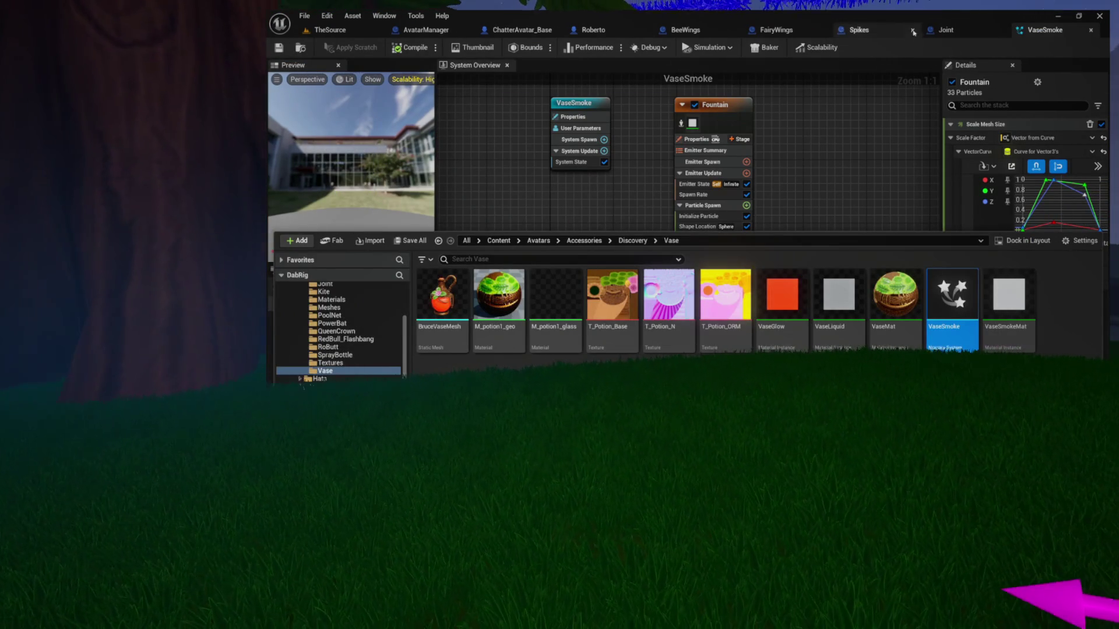
{"action": "left_click", "coordinate": [896, 33]}
{"action": "left_click", "coordinate": [864, 34]}
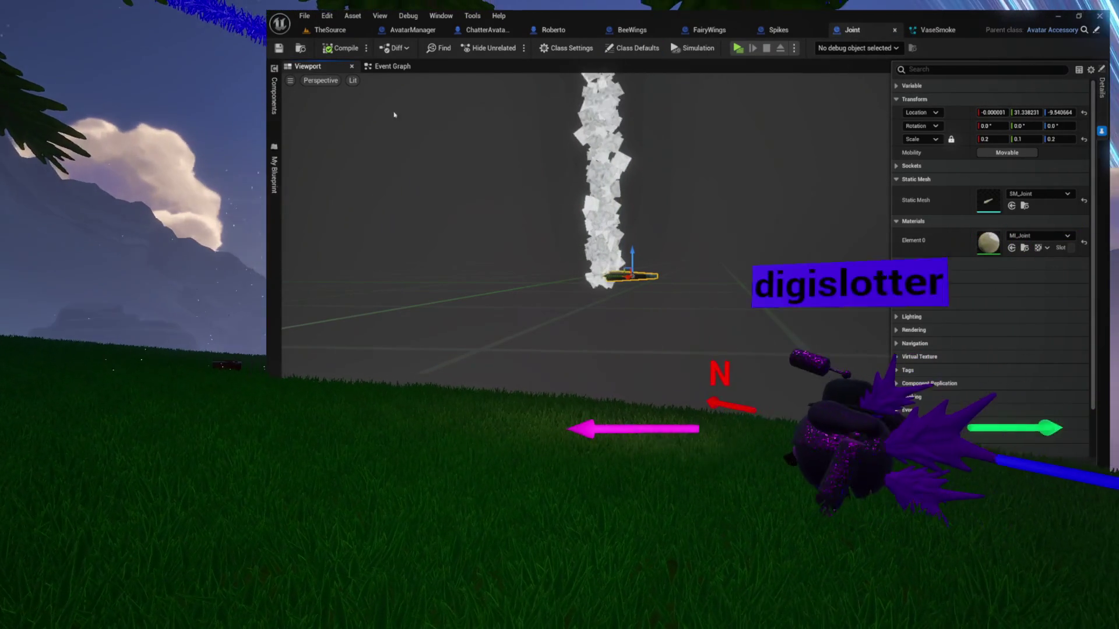
{"action": "left_click", "coordinate": [274, 95]}
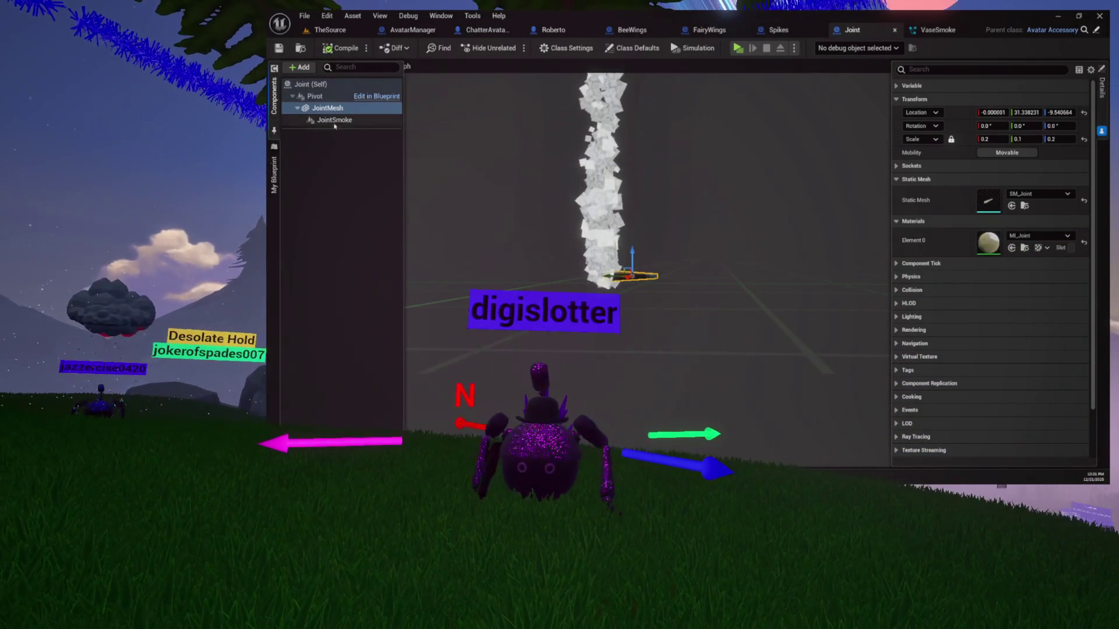
{"action": "left_click", "coordinate": [333, 119]}
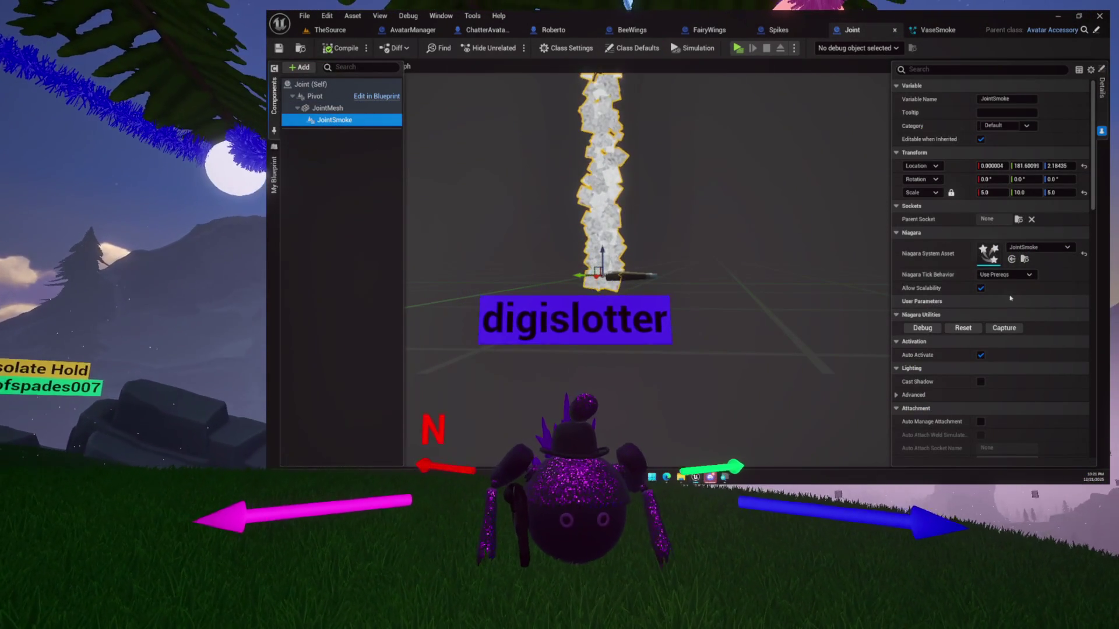
{"action": "left_click", "coordinate": [1012, 259]}
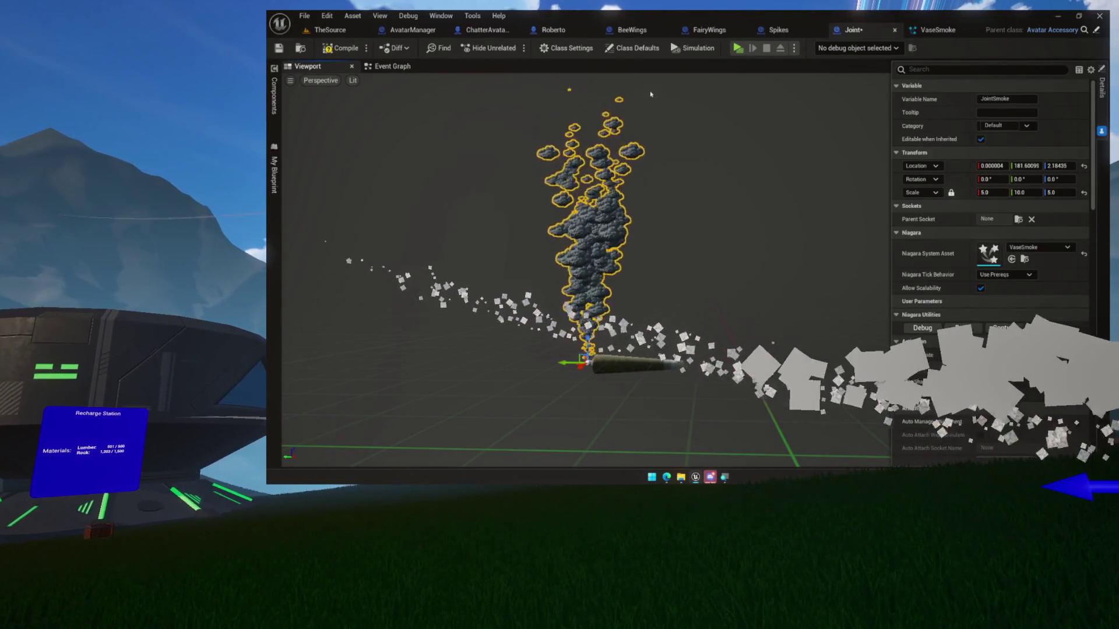
{"action": "left_click", "coordinate": [937, 30]}
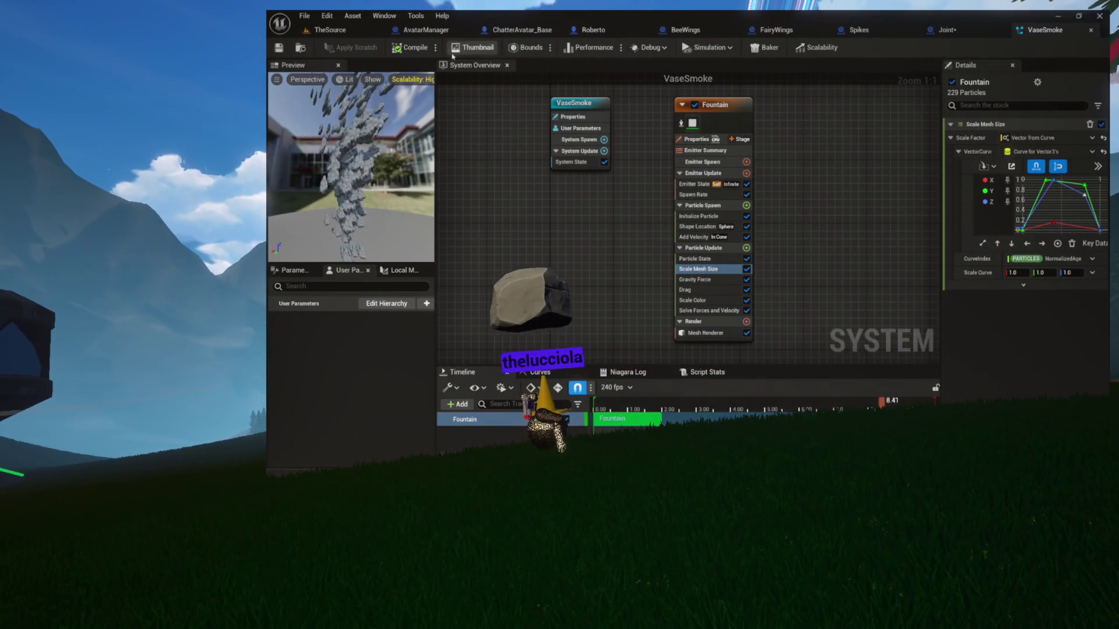
Step: Set the Initialize Particle lifetime to a minimum of 5.0 and maximum of 8.0
{"action": "left_click", "coordinate": [693, 195]}
{"action": "left_click", "coordinate": [699, 216]}
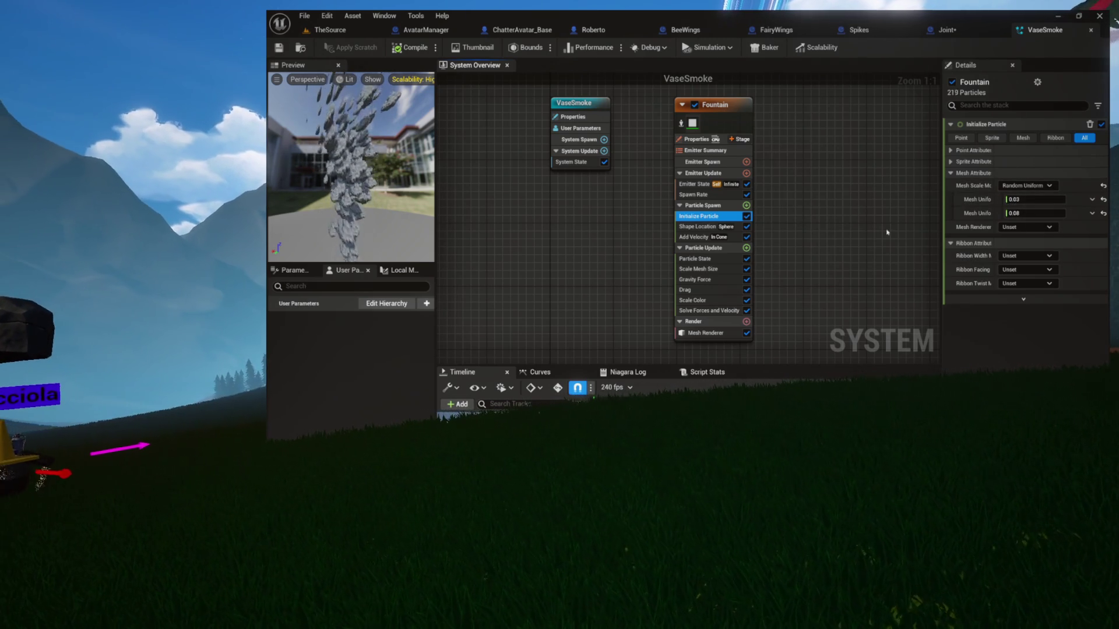
{"action": "left_click", "coordinate": [696, 195]}
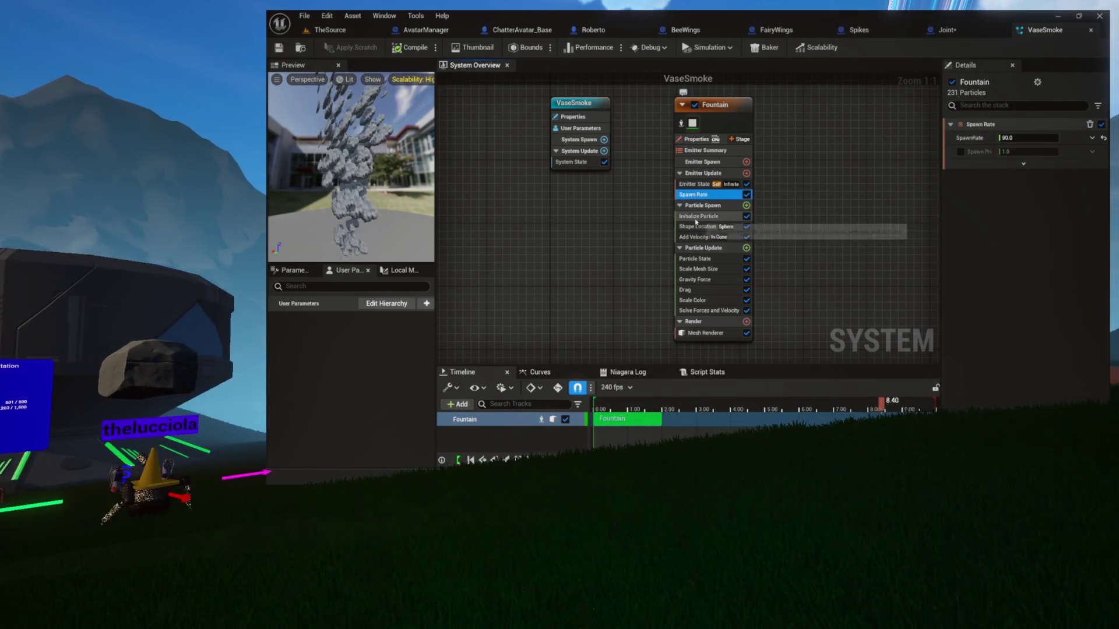
{"action": "left_click", "coordinate": [702, 216]}
{"action": "left_click", "coordinate": [970, 150]}
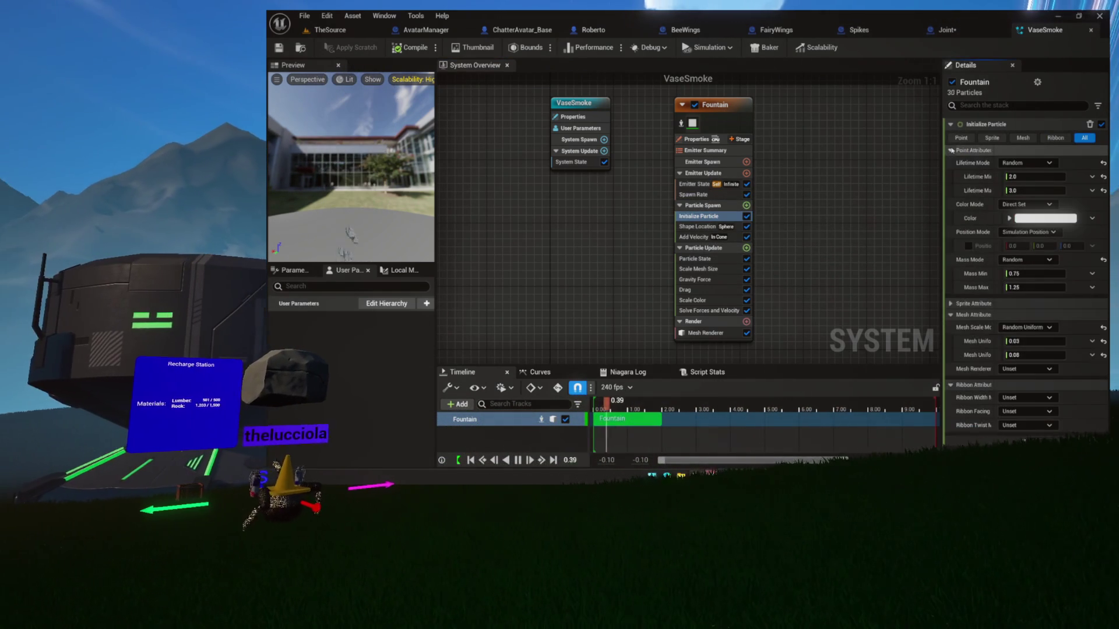
{"action": "left_click", "coordinate": [1034, 177]}
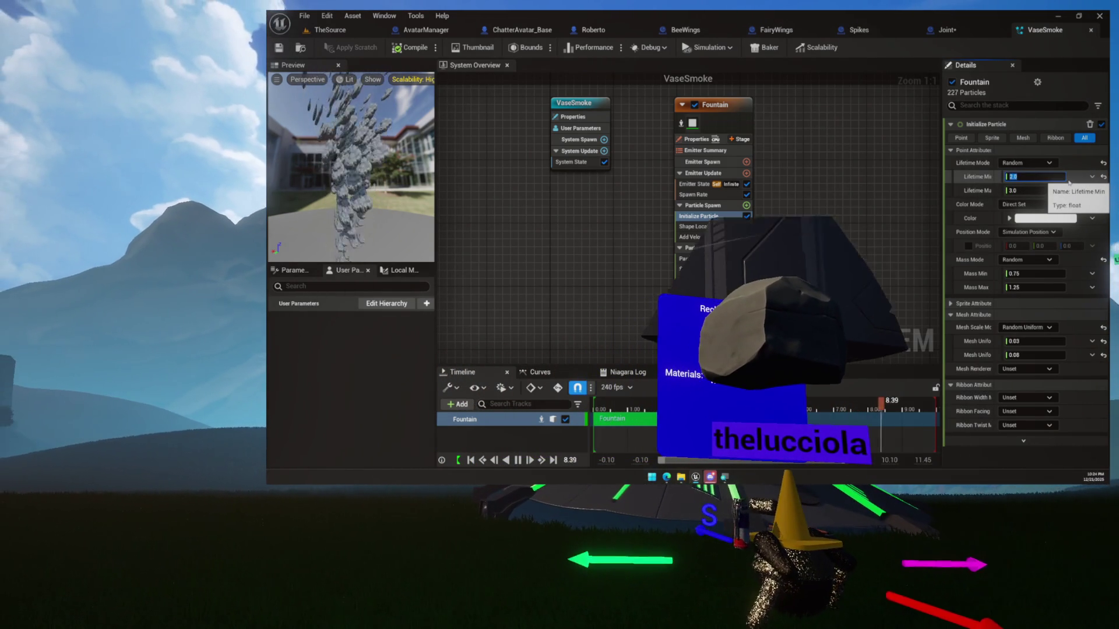
{"action": "type", "text": "5"}
{"action": "key", "text": "Tab"}
{"action": "type", "text": "8"}
{"action": "key", "text": "Return"}
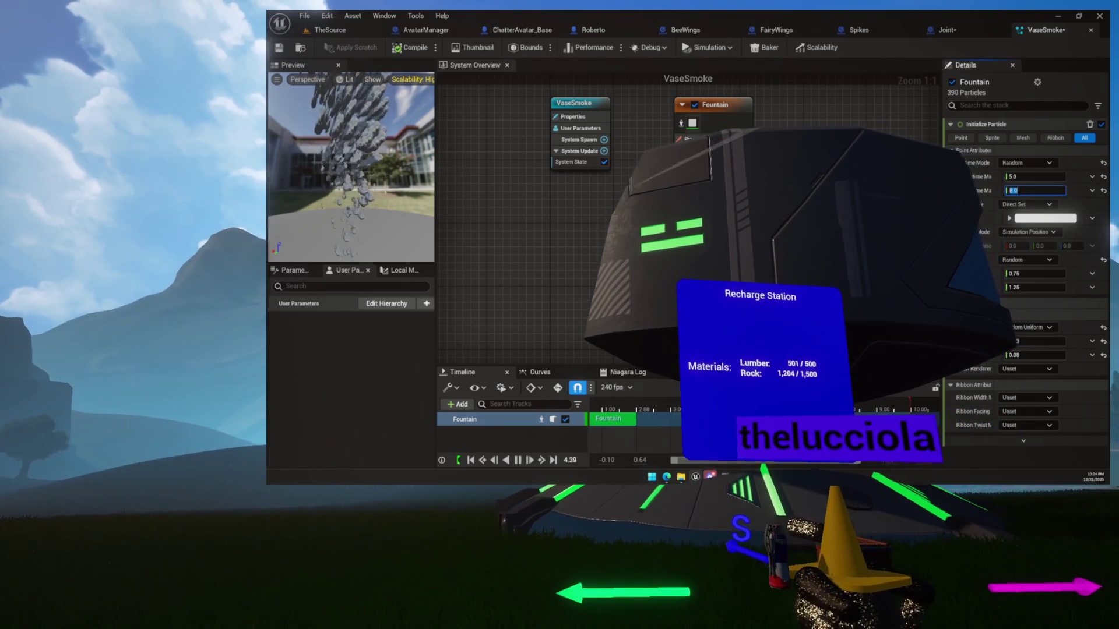
Step: Set the Fountain emitter's spawn rate to 50.0 and view the result on Joint
{"action": "left_click", "coordinate": [1020, 138]}
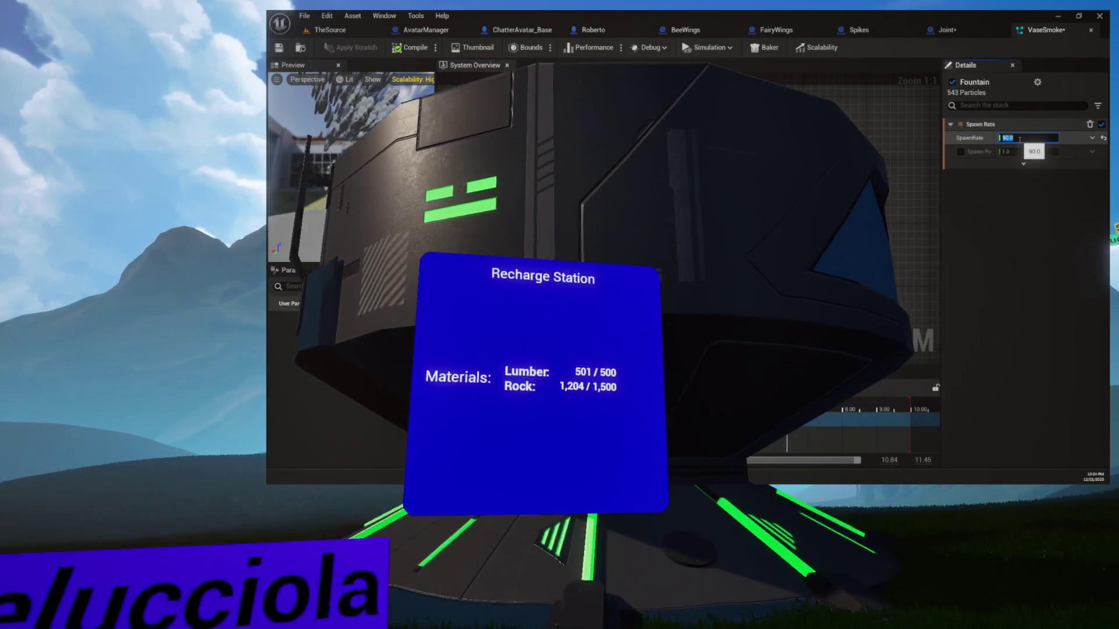
{"action": "type", "text": "50"}
{"action": "key", "text": "Return"}
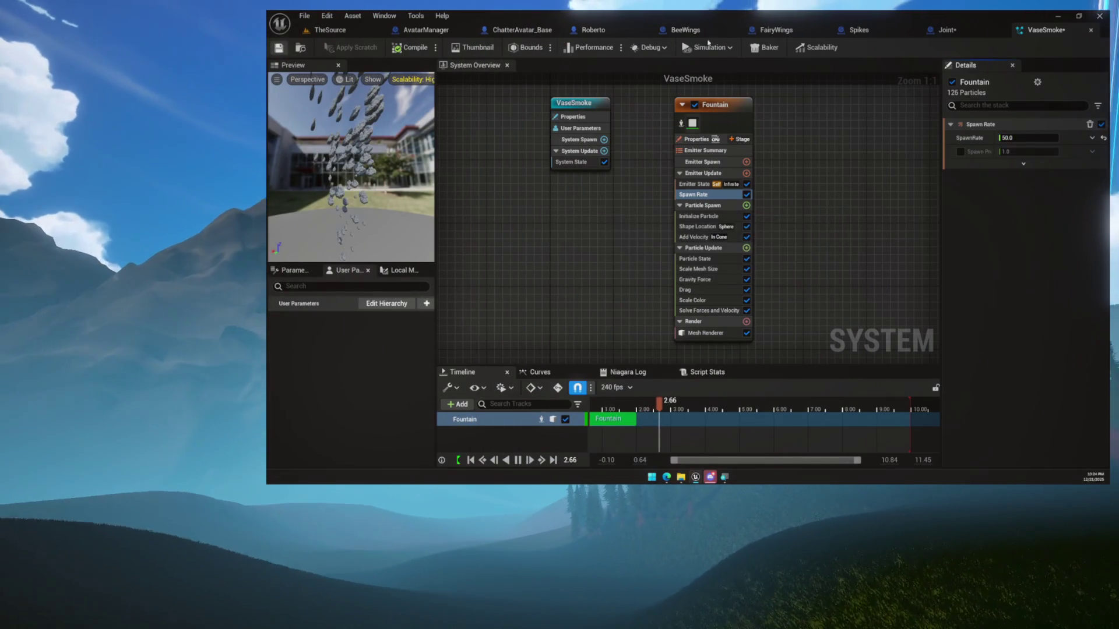
{"action": "left_click", "coordinate": [947, 30]}
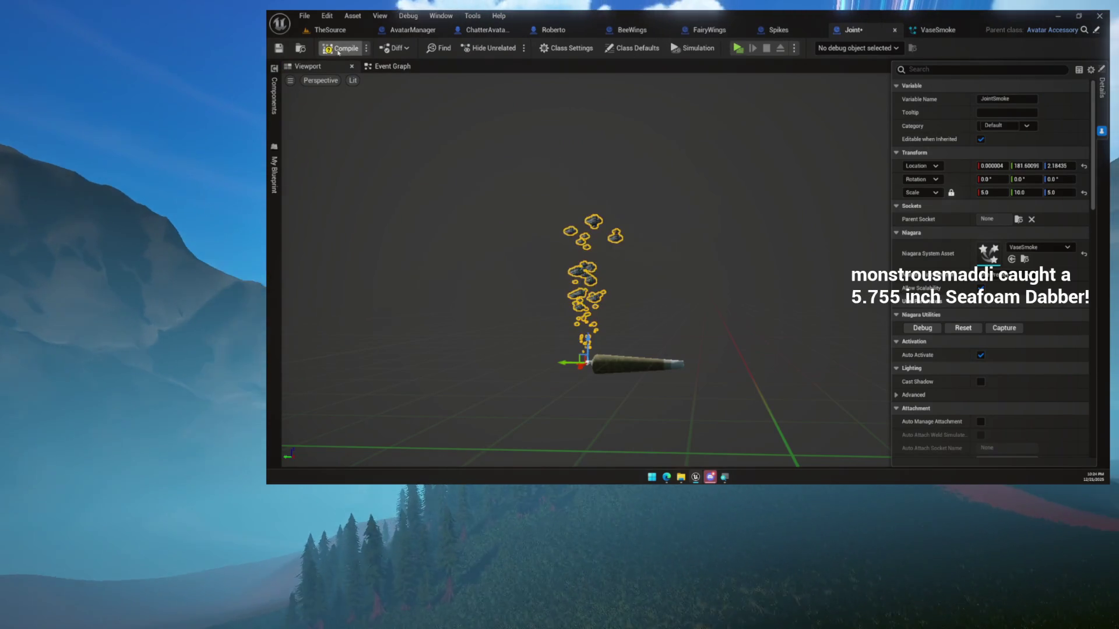